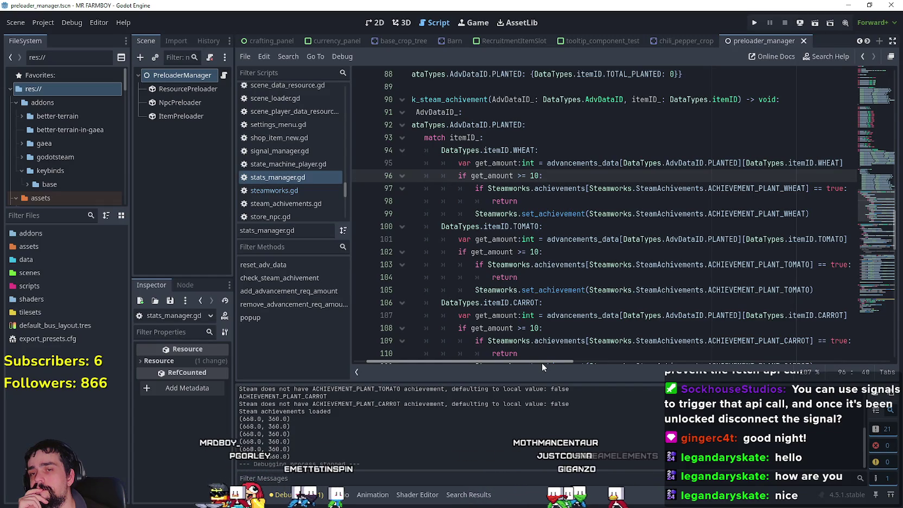
Select the full ACHIEVEMENT_PLANT_WHEAT reference in the script, then clear the selection.
double_click(755, 189)
left_click_drag(755, 193, 627, 196)
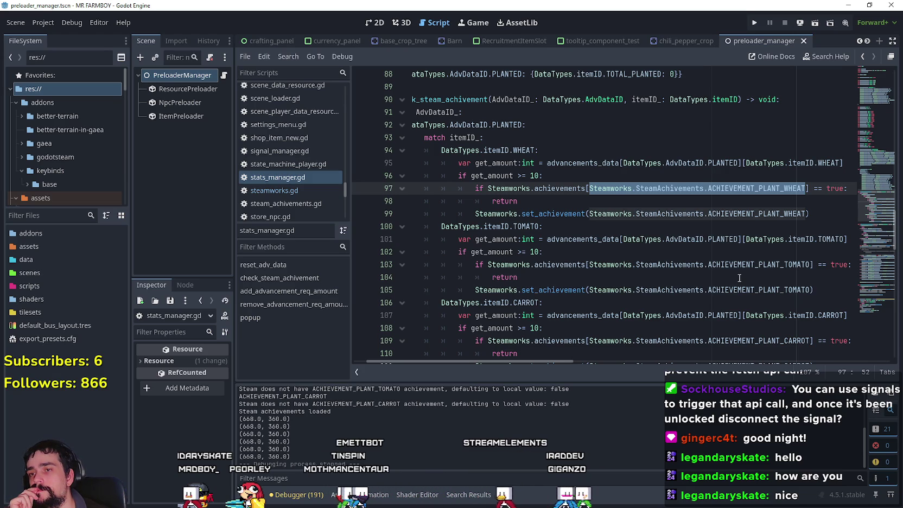
left_click(545, 197)
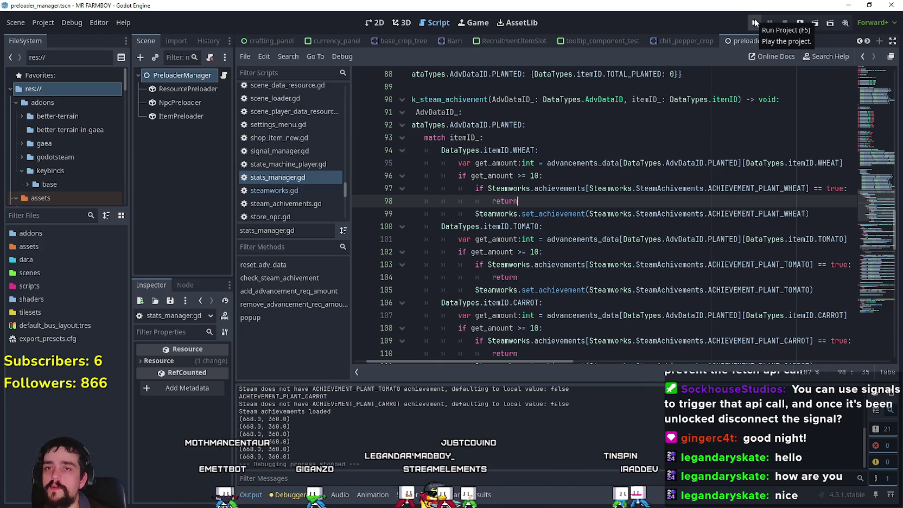
Run the project with F5, start a new game in save slot 3 and dismiss the King's intro.
key("F5")
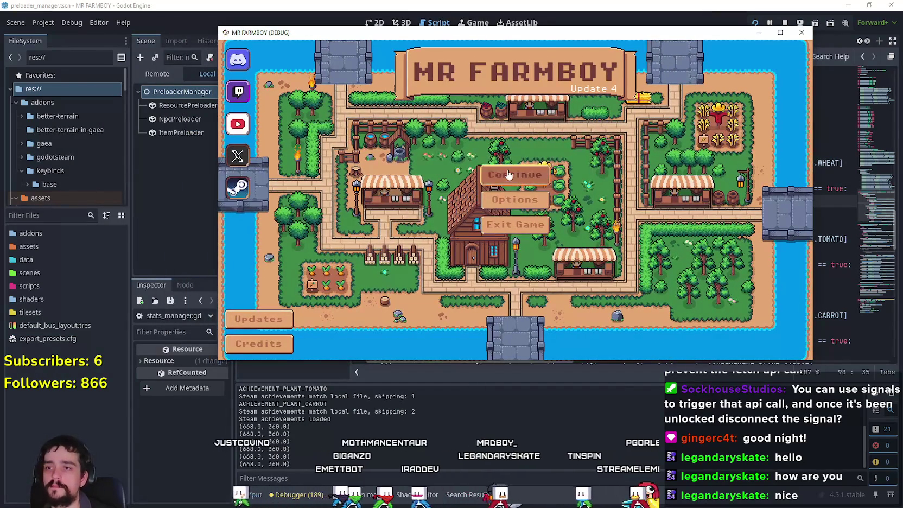
left_click(509, 174)
left_click(514, 222)
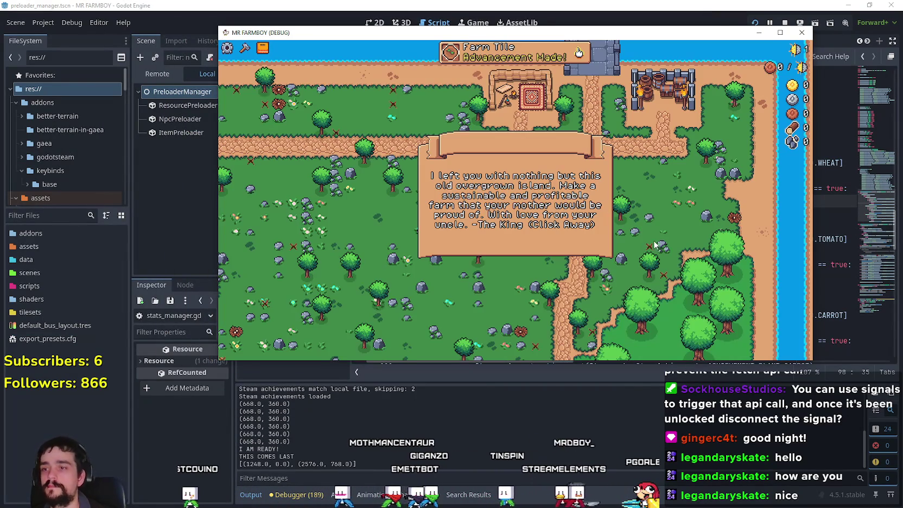
left_click(624, 222)
Walk the farmer around the map toward town and the river, gathering wood and stone.
key("w")
key("d")
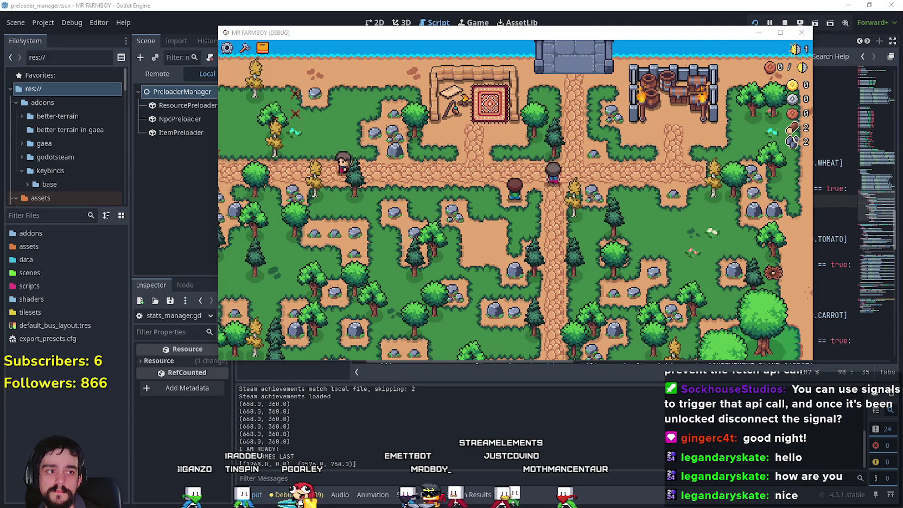
key("w")
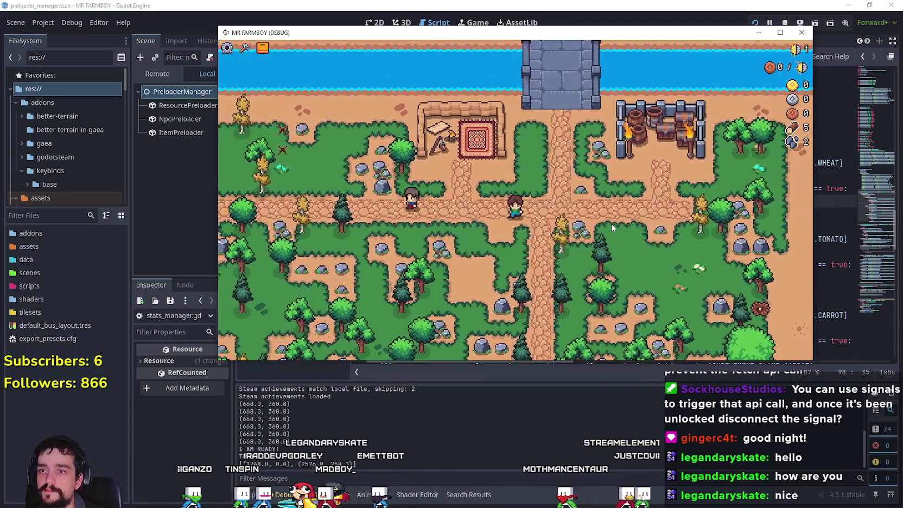
key("s")
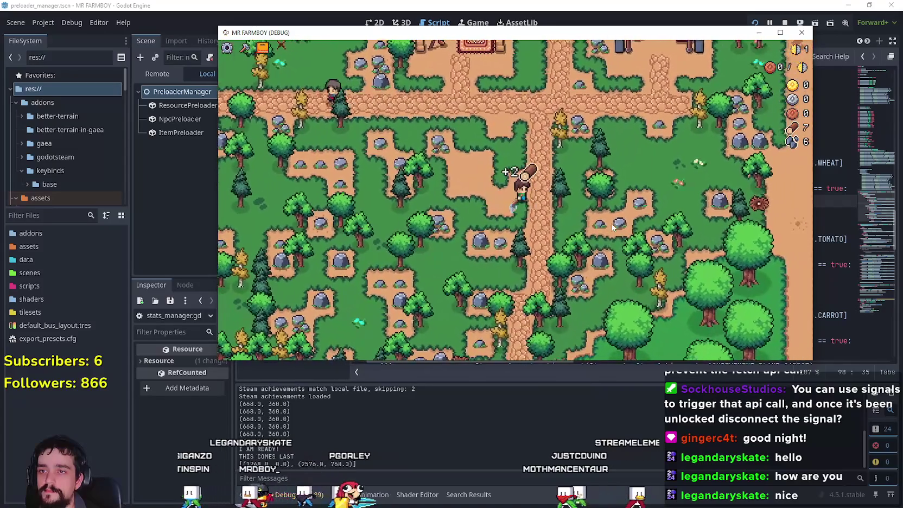
key("w")
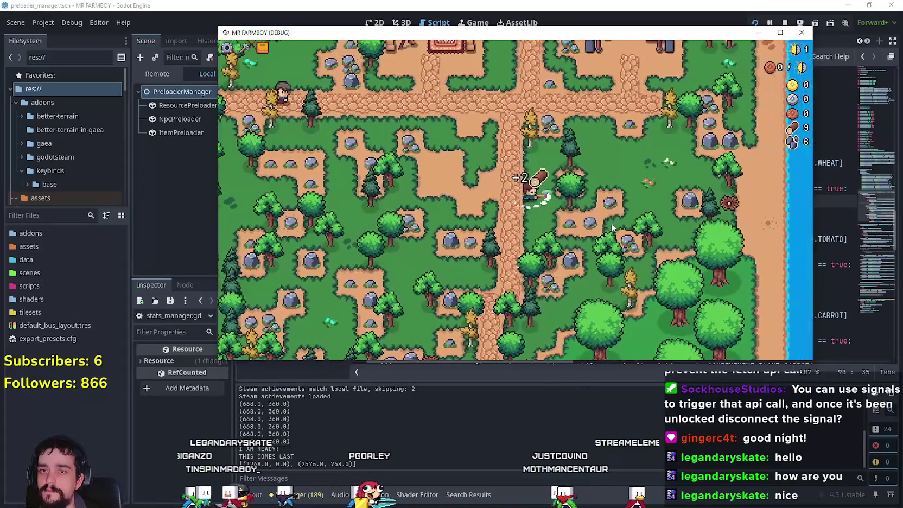
key("d")
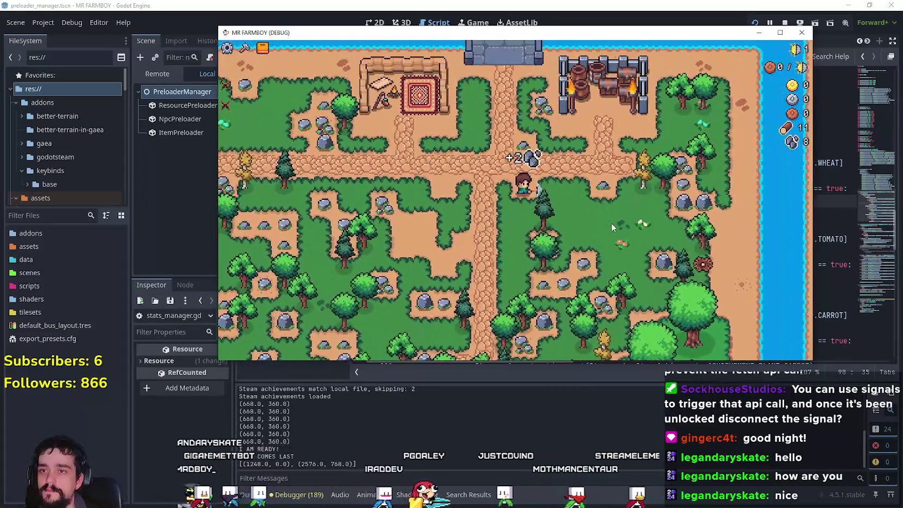
key("w")
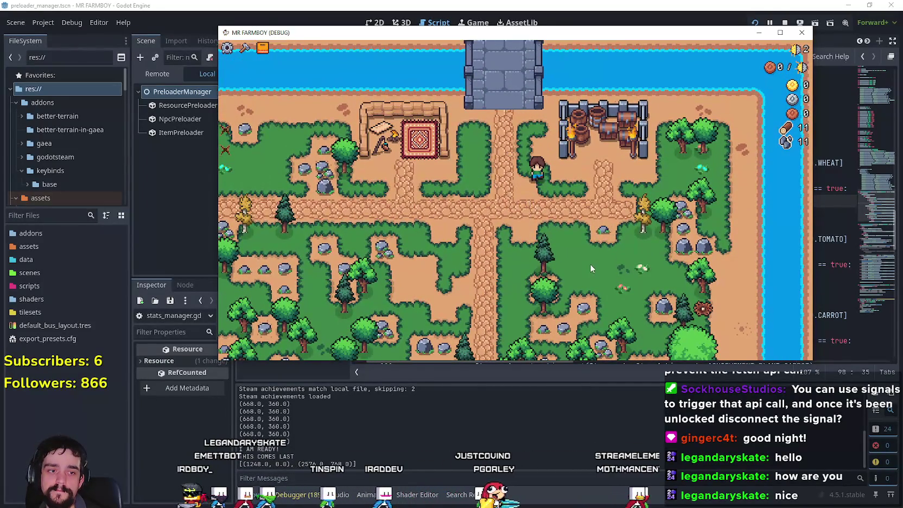
key("s")
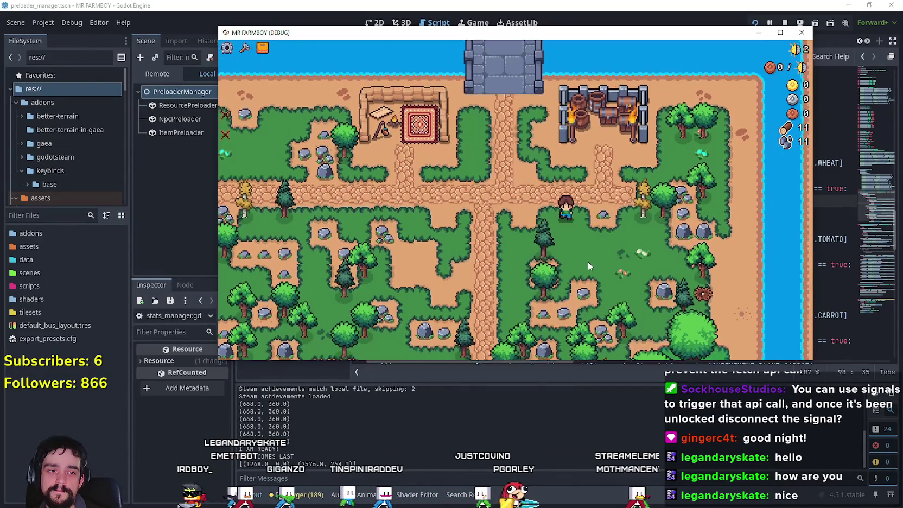
key("d")
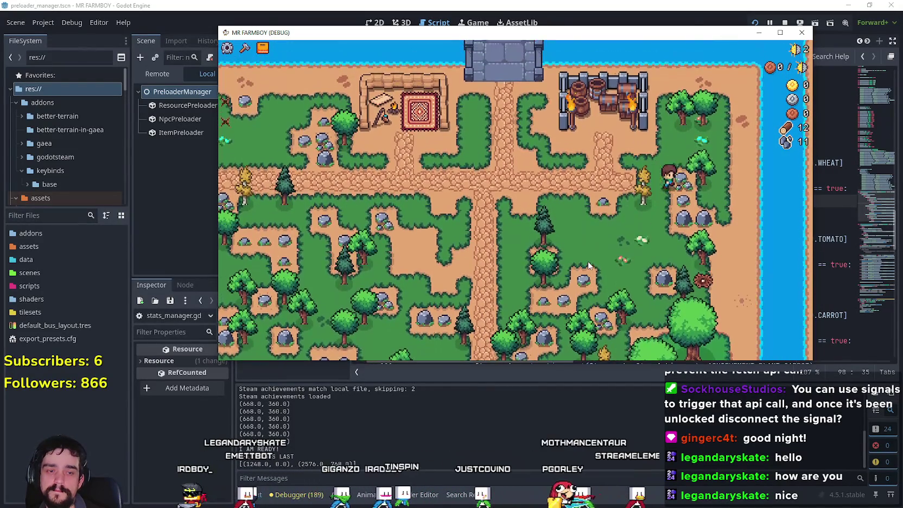
key("w")
key("d")
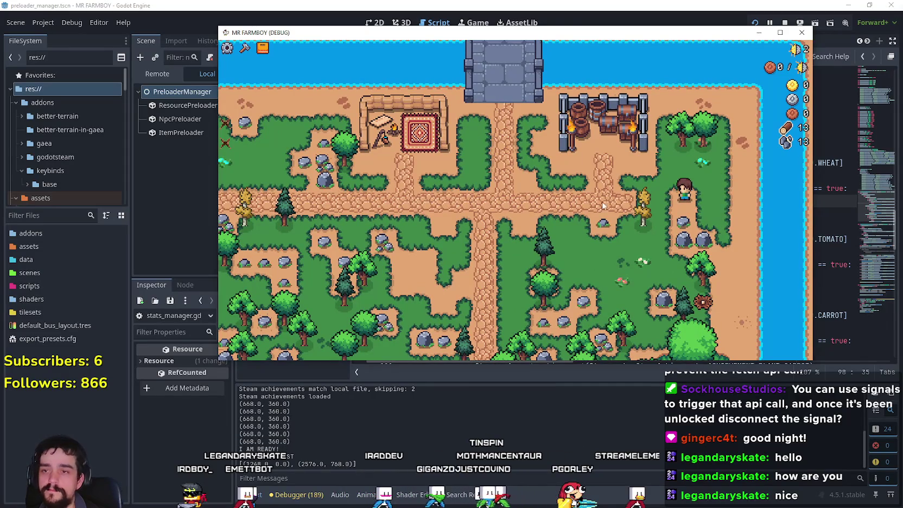
key("s")
key("a")
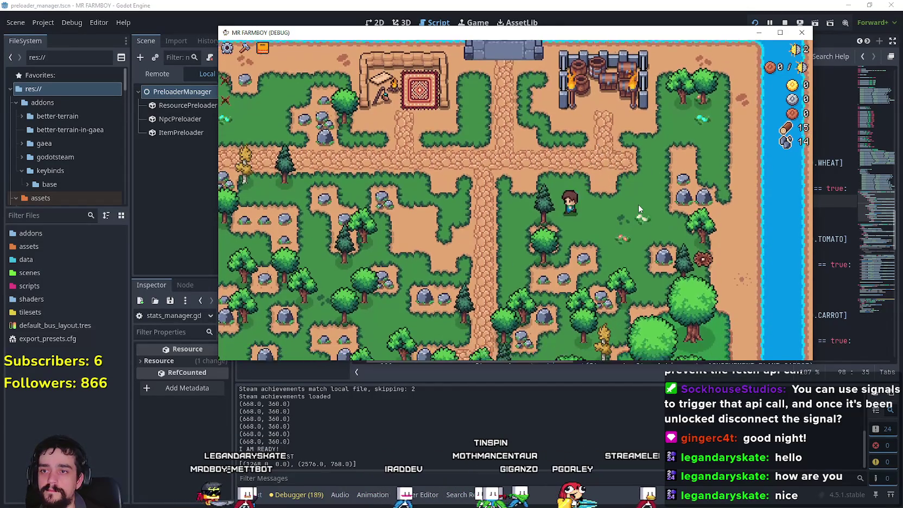
Mine the south-west rocks, collect stone, and chop the bush beside the farmer.
key("s")
key("a")
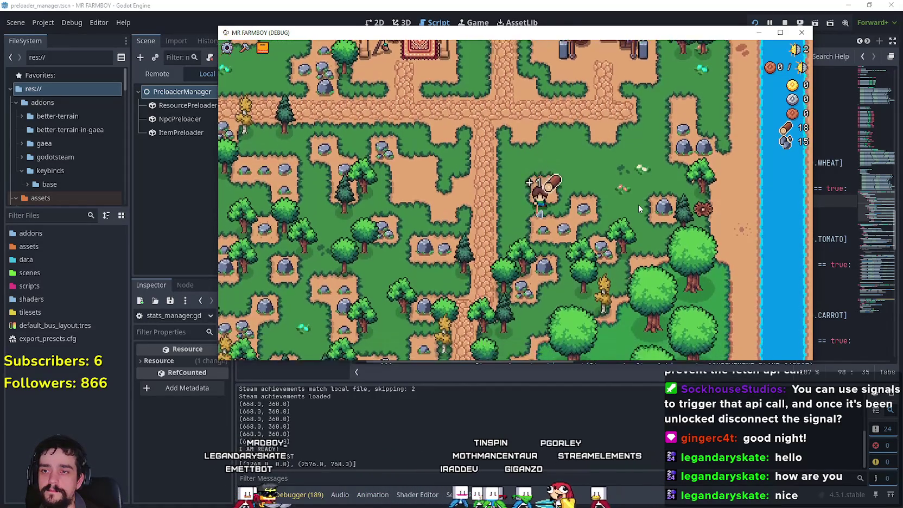
key("d")
key("s")
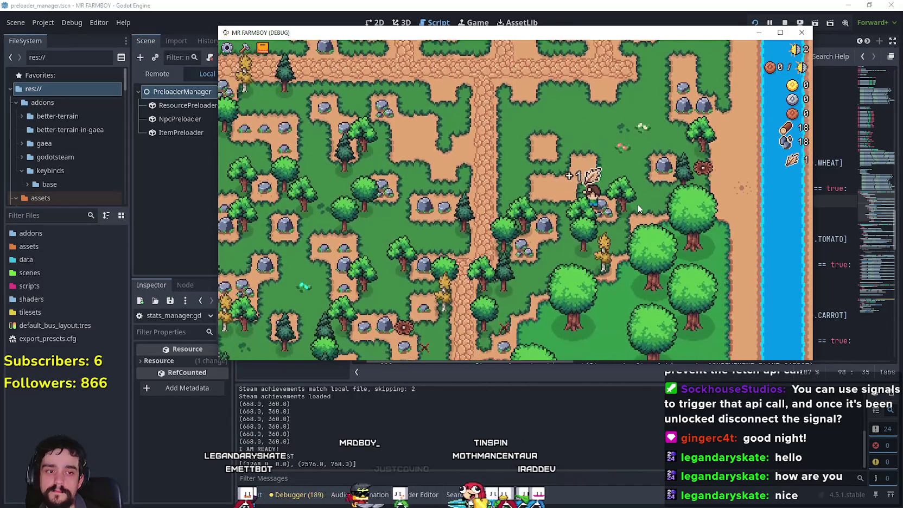
key("a")
key("w")
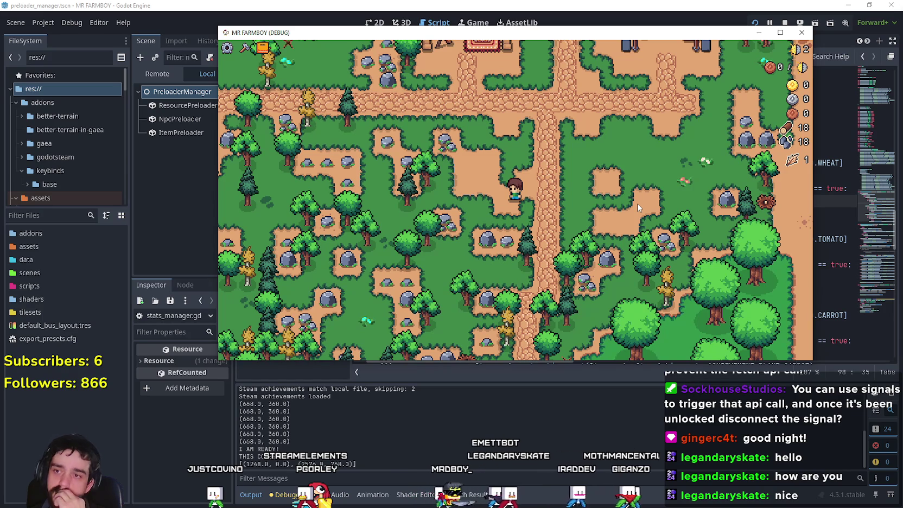
key("s")
key("a")
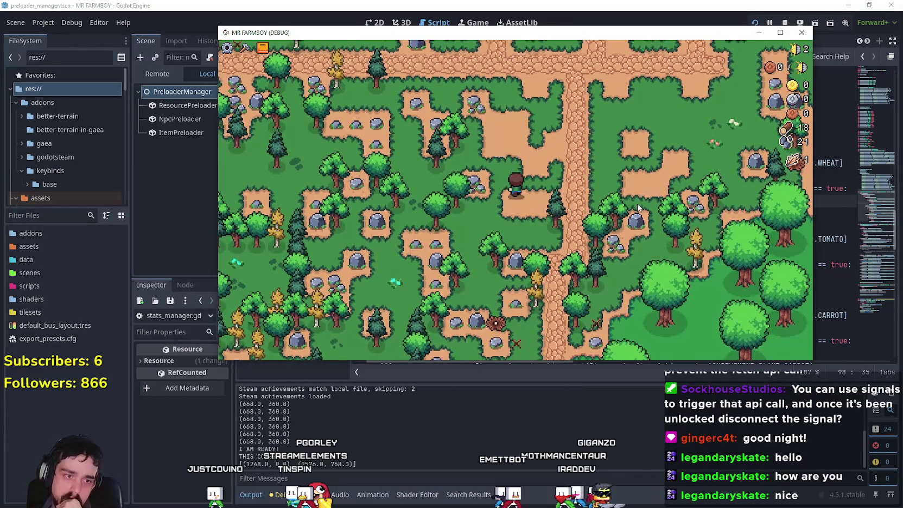
key("w")
key("a")
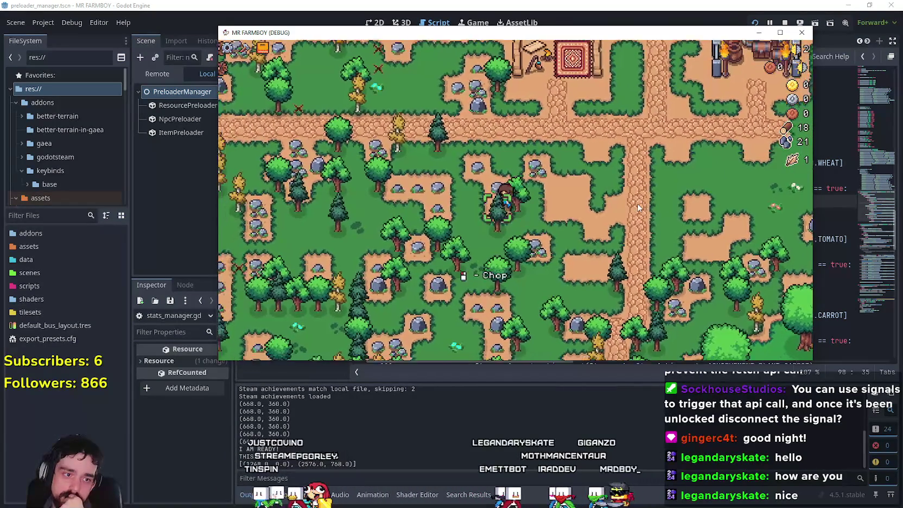
left_click(639, 207)
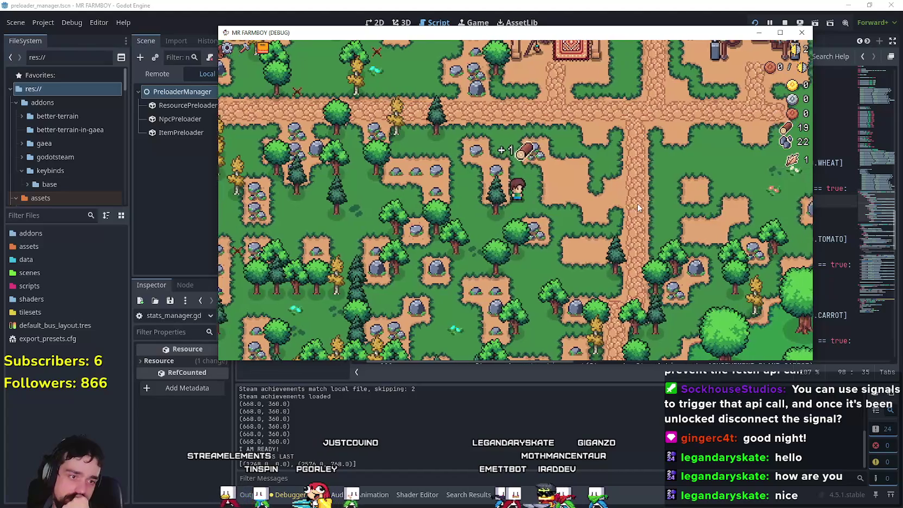
Chop the small tree on the right for a log, bringing wood to 25.
key("w")
key("d")
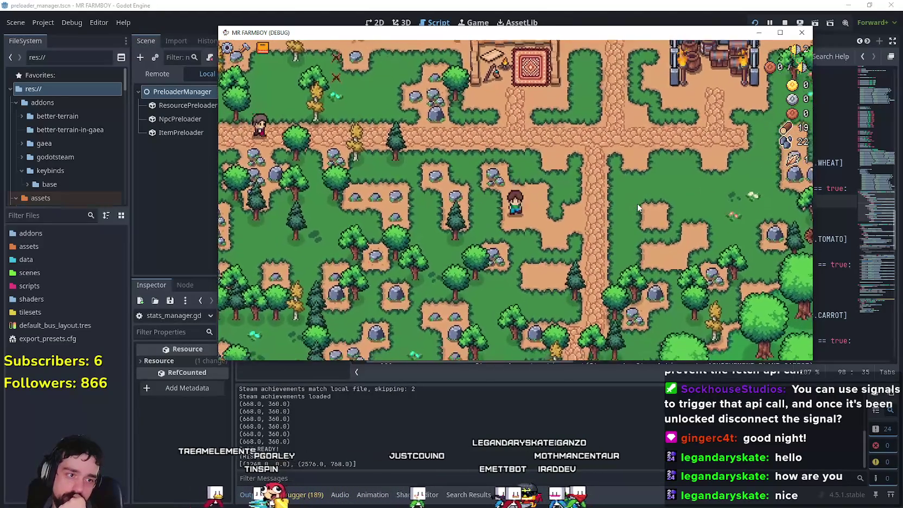
key("s")
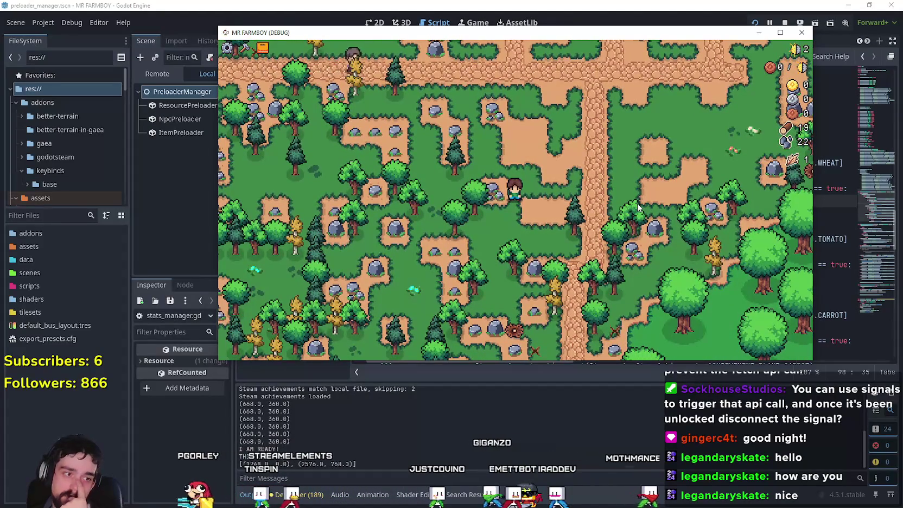
key("d")
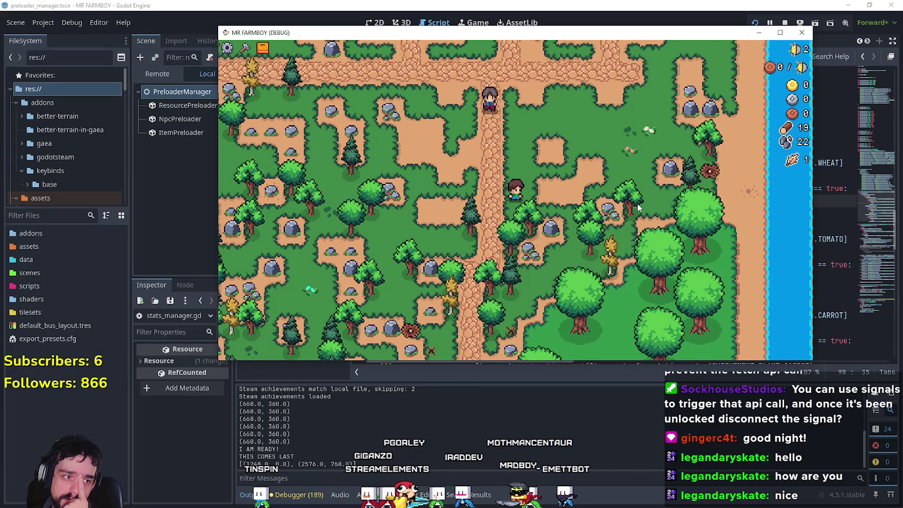
key("d")
left_click(637, 203)
Keep walking south-west and west, clearing rocks and picking up more wood and stone.
key("a")
key("s")
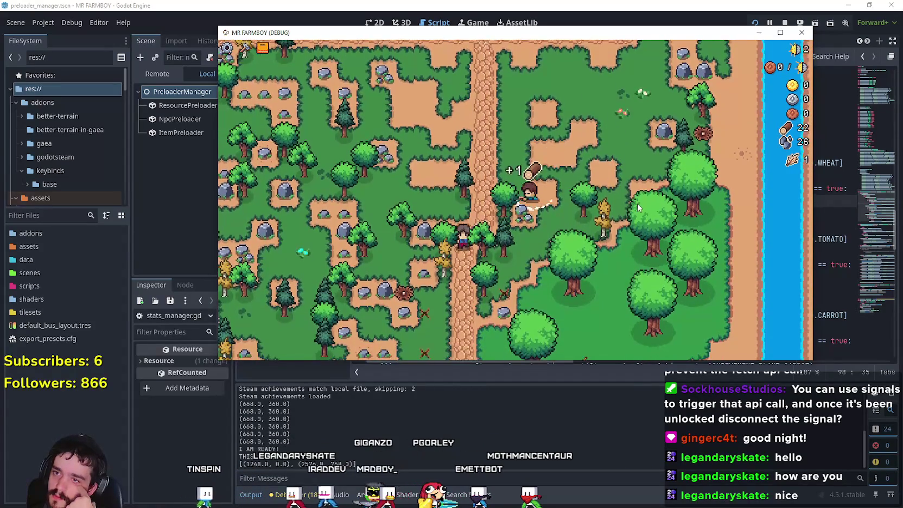
key("a")
key("s")
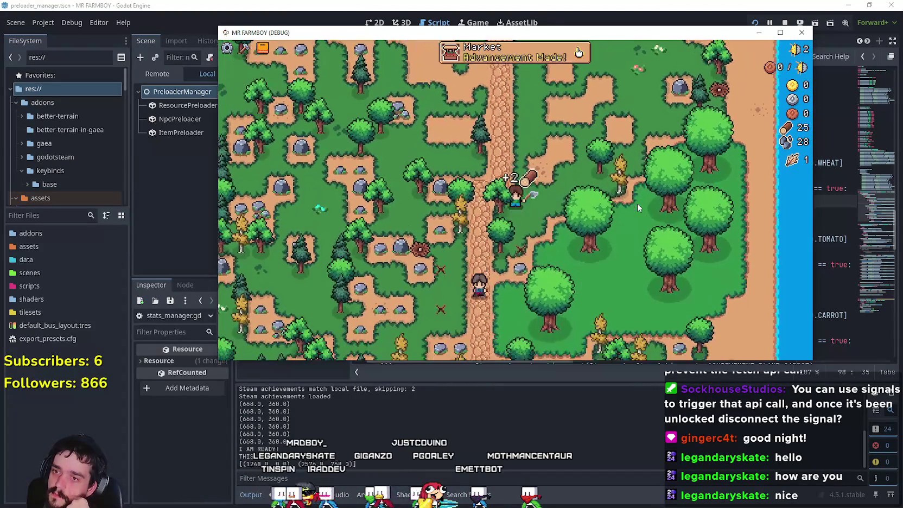
key("a")
key("a")
key("w")
key("w")
key("a")
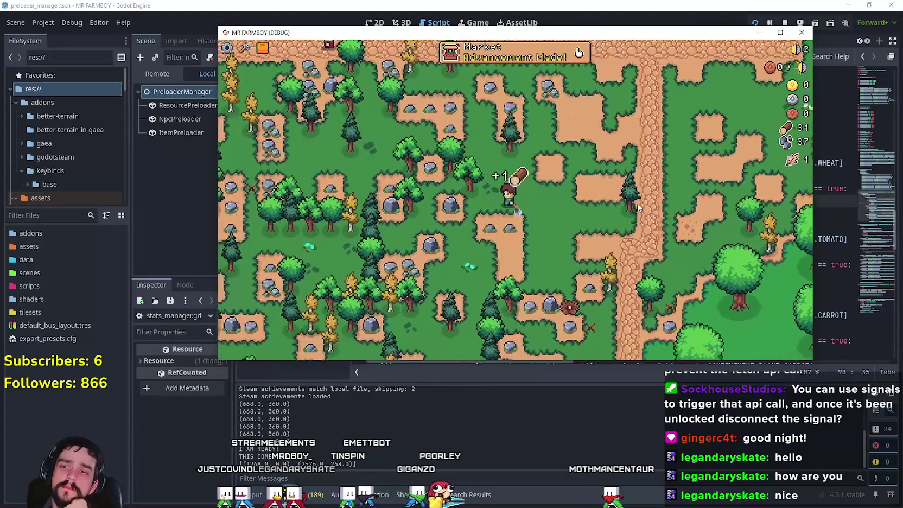
key("a")
key("s")
key("d")
key("w")
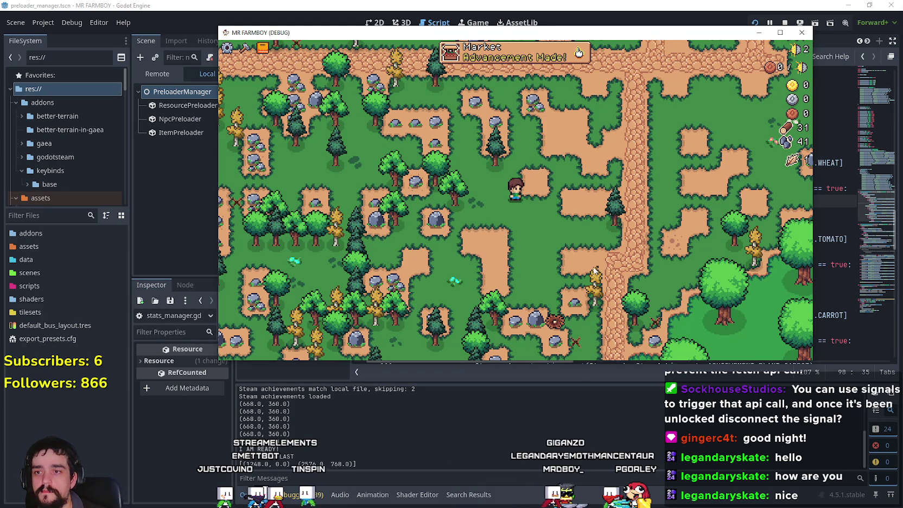
Walk back toward the market area near town and bring up the Crafting panel.
key("w")
key("a")
key("w")
key("w")
key("d")
key("d")
key("s")
key("c")
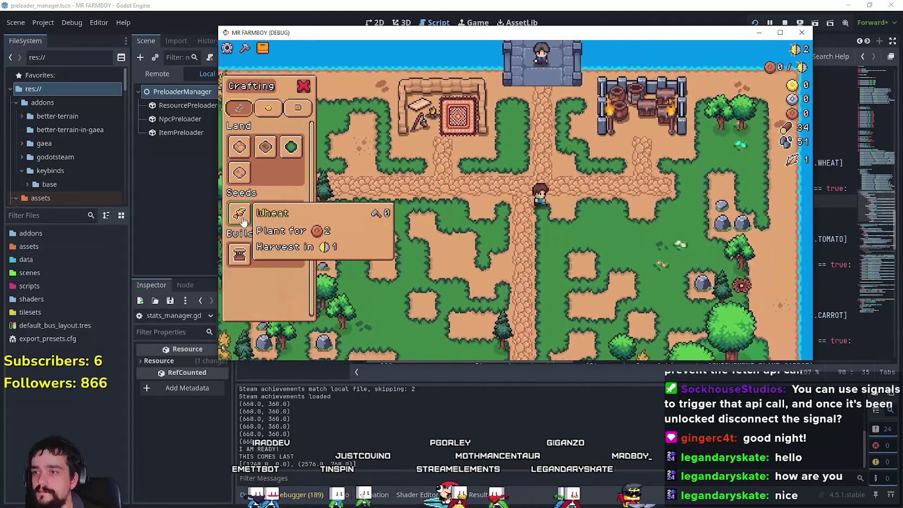
key("d")
key("s")
Choose the Market building and build it at the chosen spot.
left_click(244, 268)
key("a")
key("s")
left_click(635, 249)
key("w")
Start placing a new land tile, moving the farmer to find a valid spot.
left_click(251, 157)
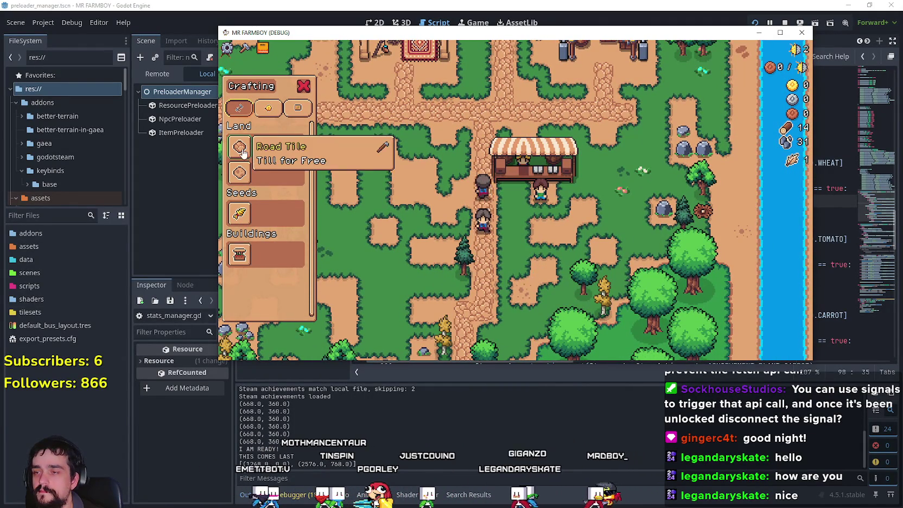
key("d")
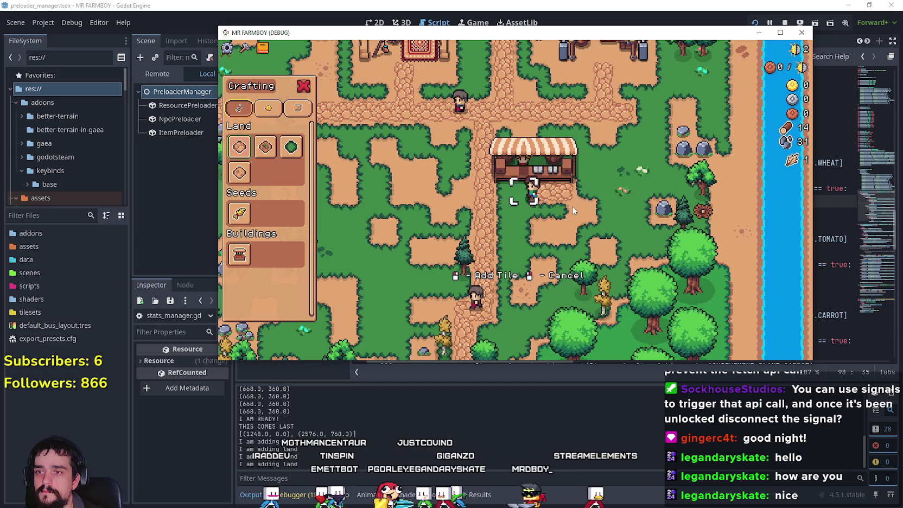
key("a")
key("d")
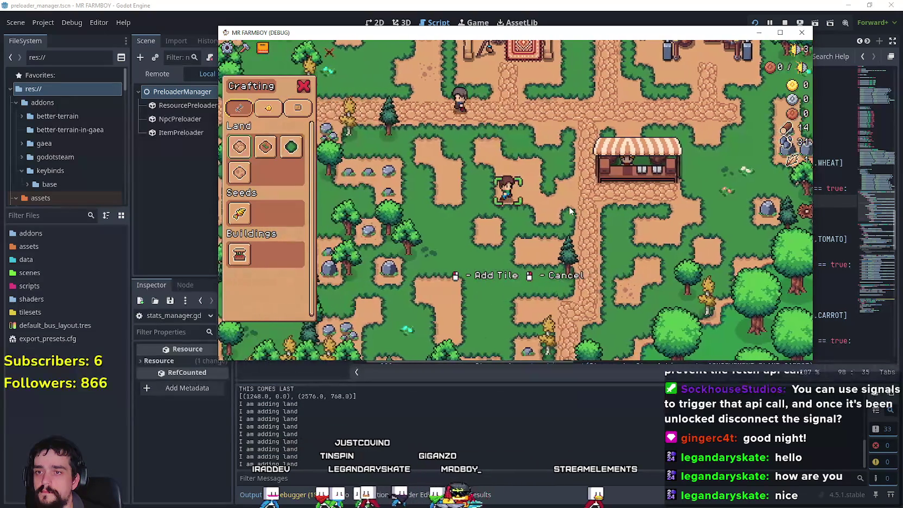
key("a")
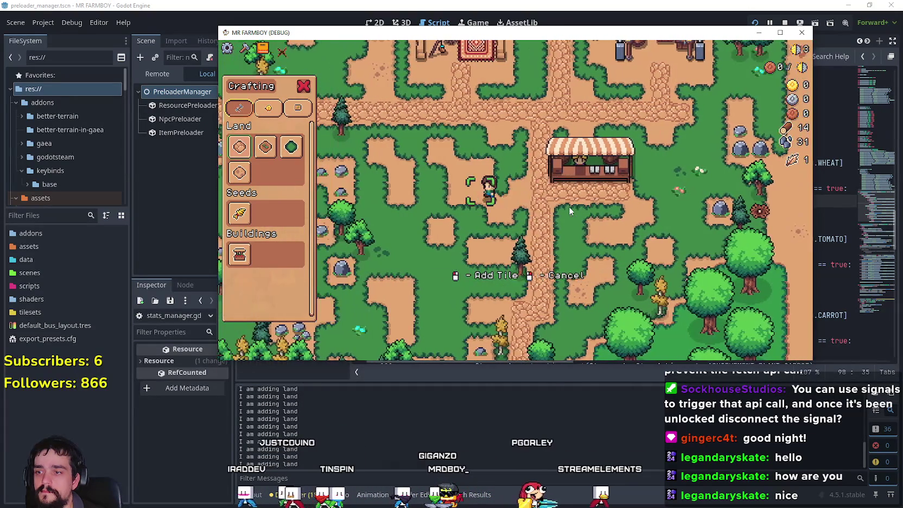
key("d")
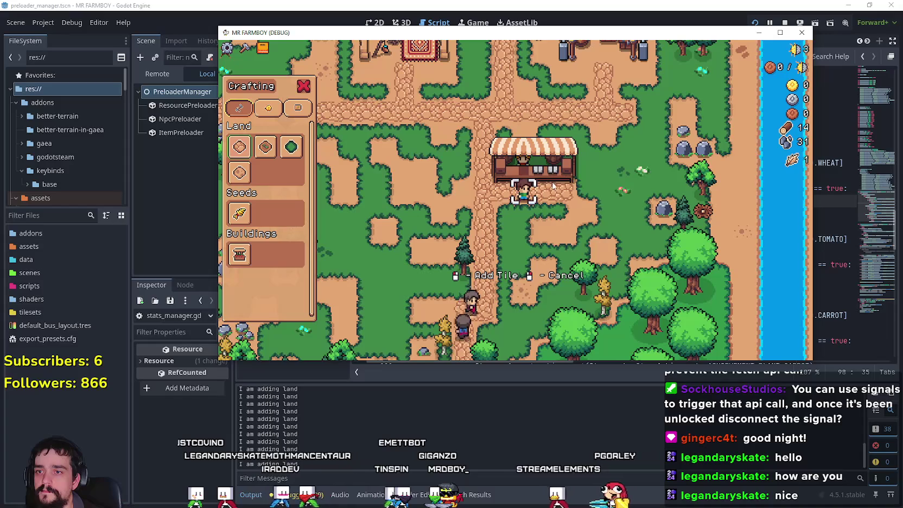
Put the Leaf up for sale at the market stall, close the Market, and walk away.
key("w")
key("e")
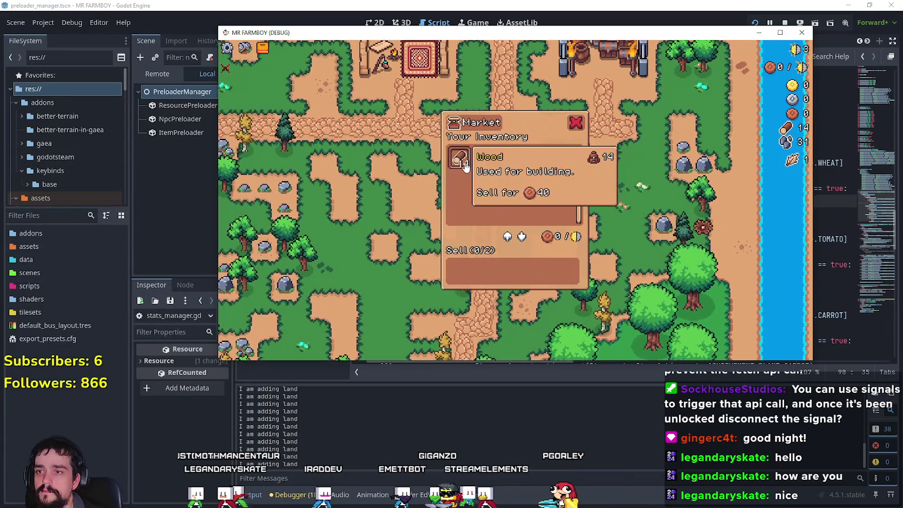
left_click(511, 158)
key("Escape")
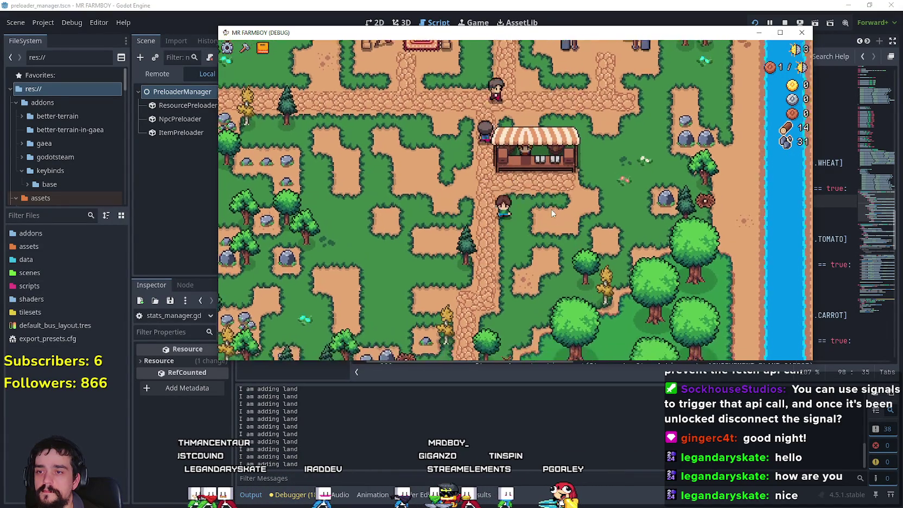
key("s")
key("a")
key("a")
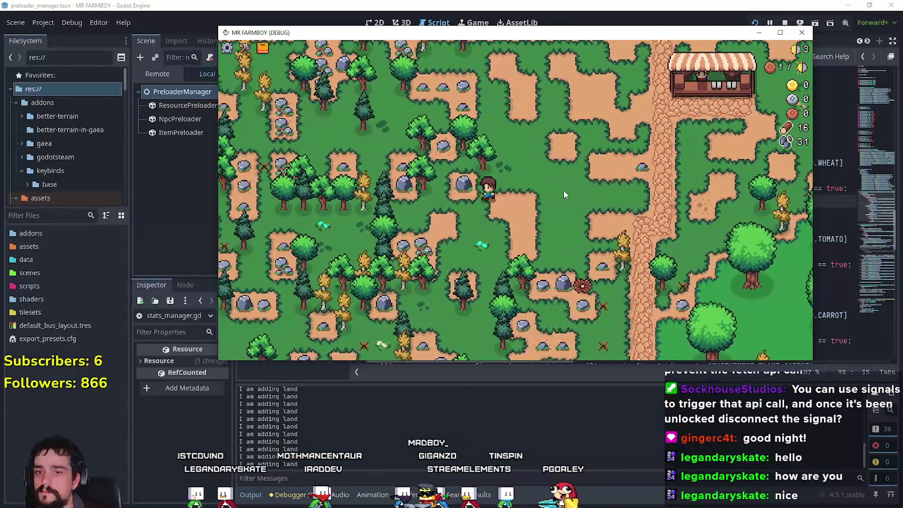
Mine two rocks for stone and walk up-left toward the water.
left_click(563, 190)
key("a")
key("w")
left_click(563, 190)
key("a")
key("w")
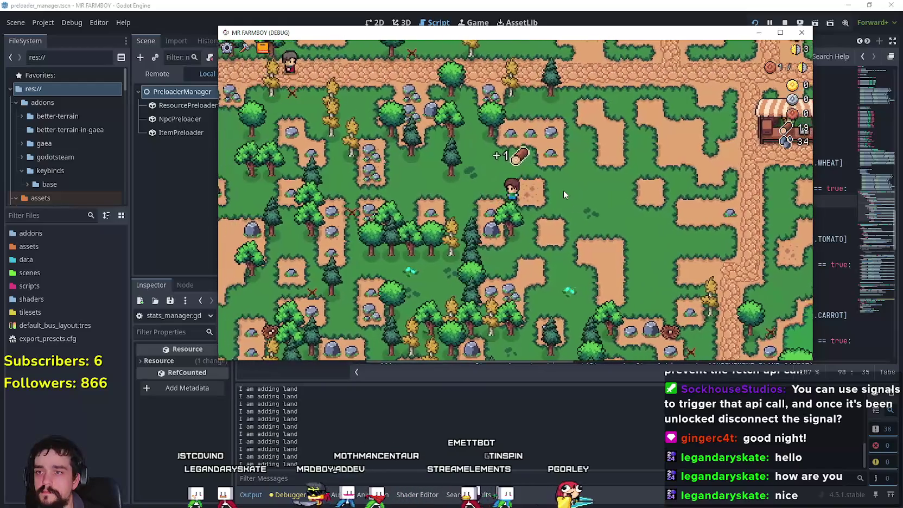
key("a")
key("w")
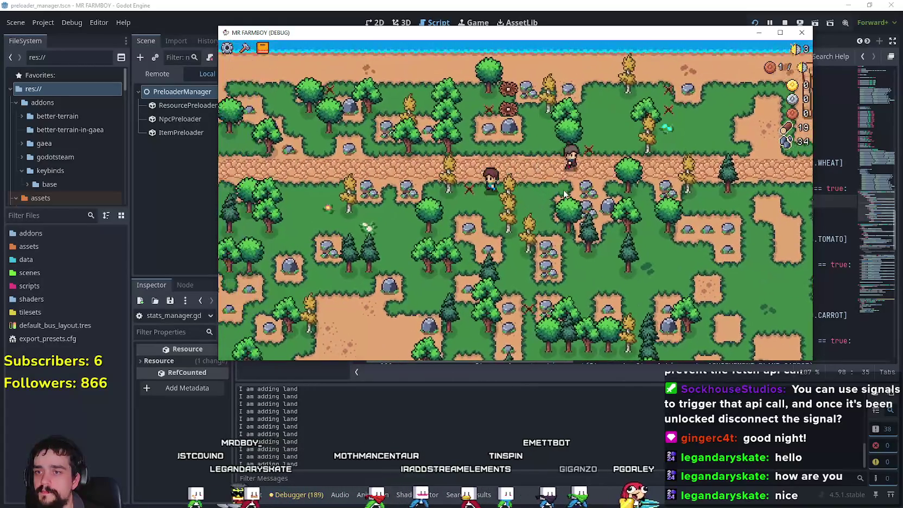
Return to the stall, sell an inventory item at the Market, and walk past the stall.
key("d")
key("s")
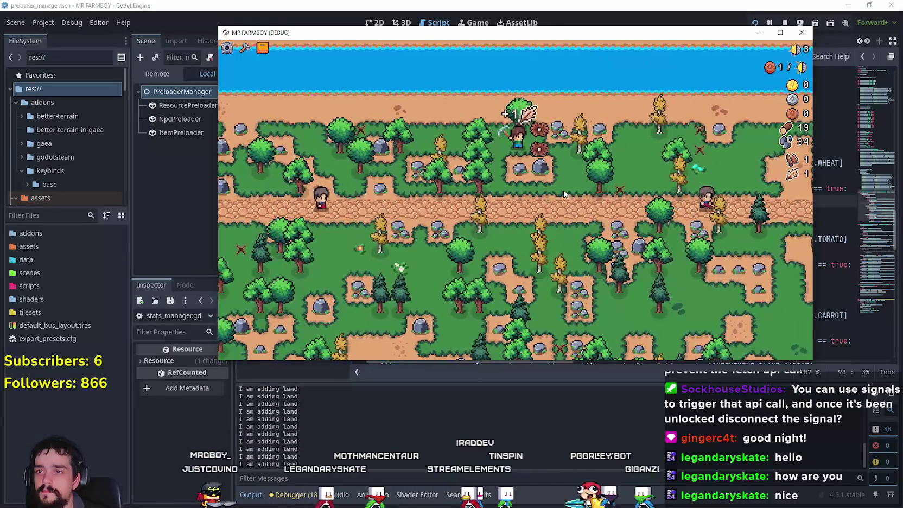
key("d")
key("w")
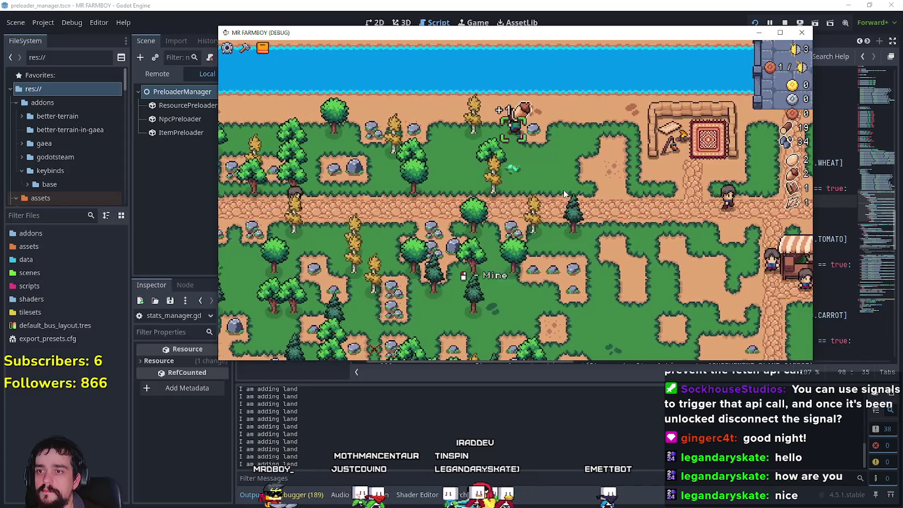
scroll(564, 194, "down", 5)
scroll(644, 206, "up", 5)
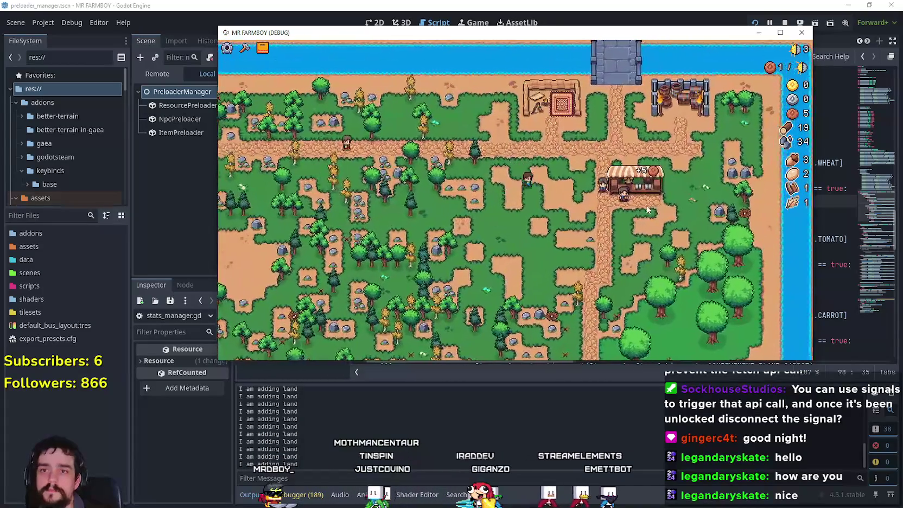
key("w")
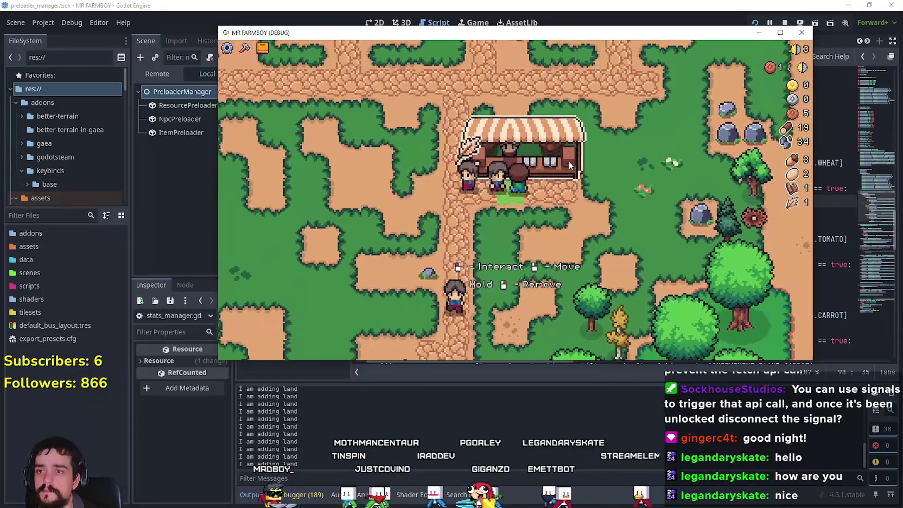
key("e")
left_click(569, 265)
key("s")
key("a")
key("w")
Bring up Crafting and till a strip of land extending left and down.
key("s")
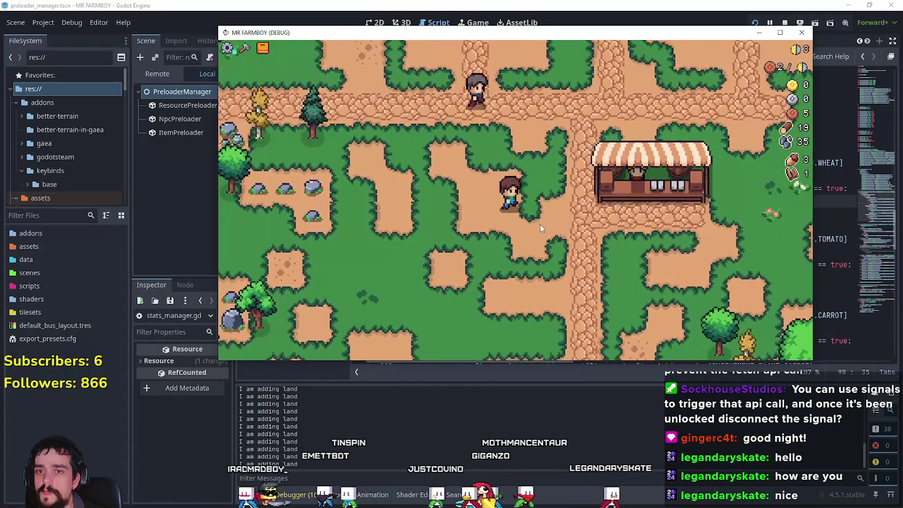
key("c")
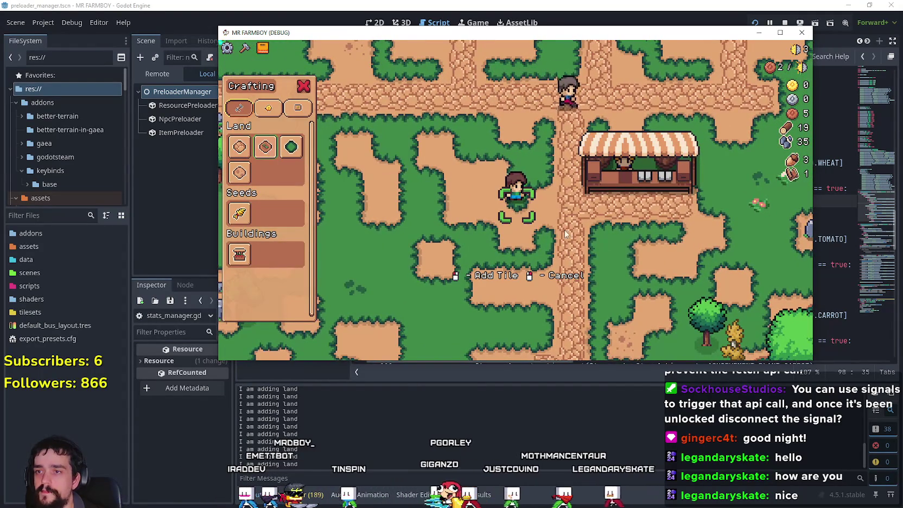
key("w")
key("a")
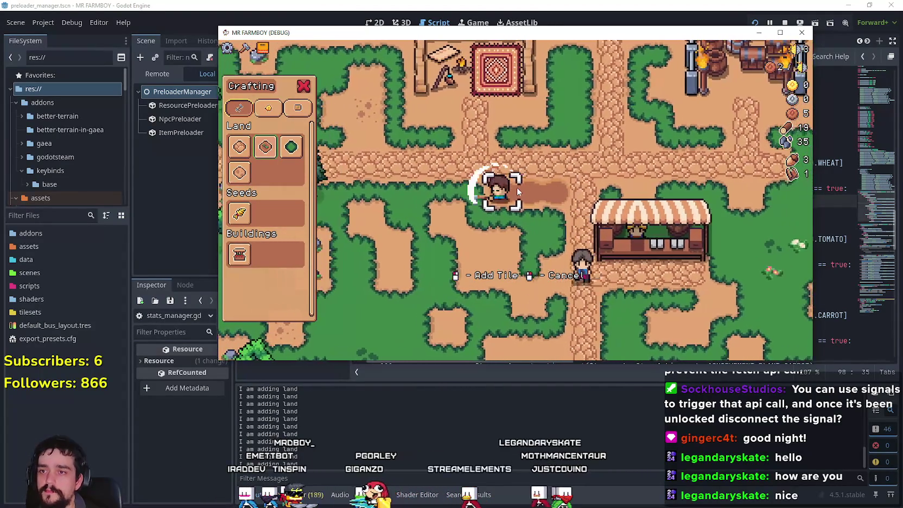
key("a")
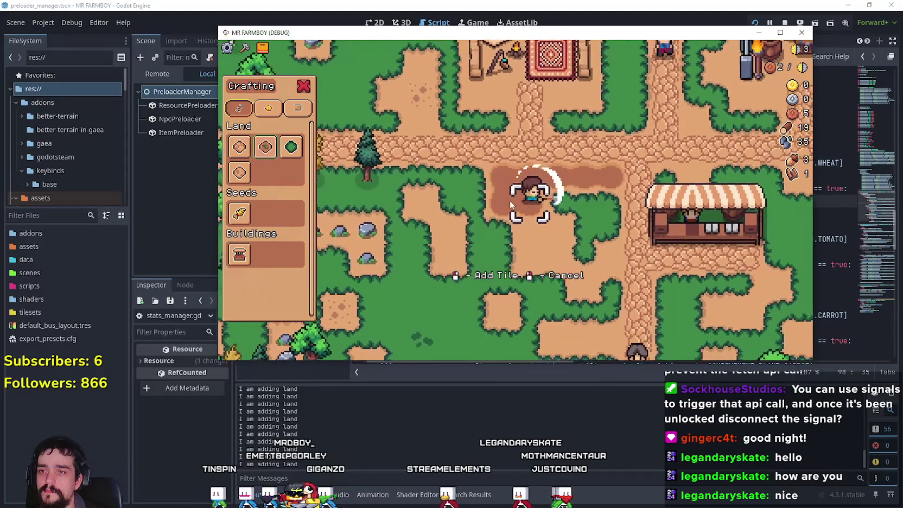
key("a")
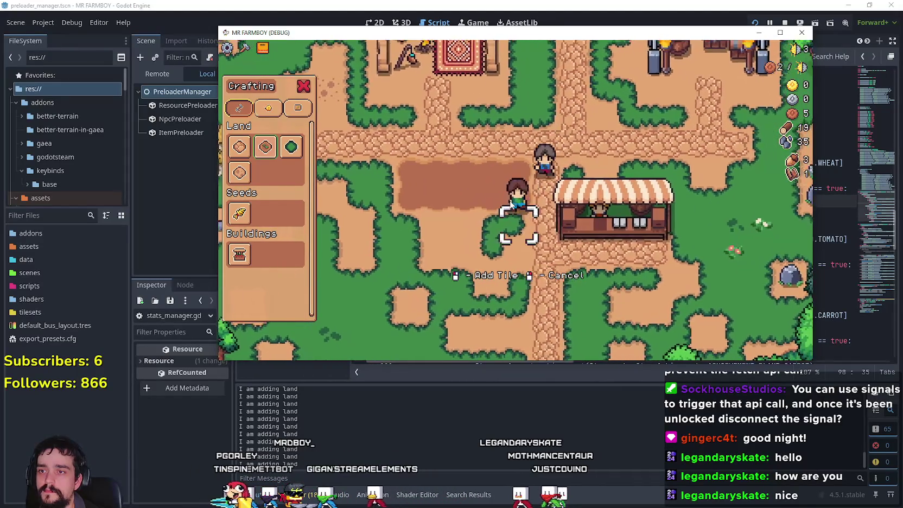
key("a")
key("s")
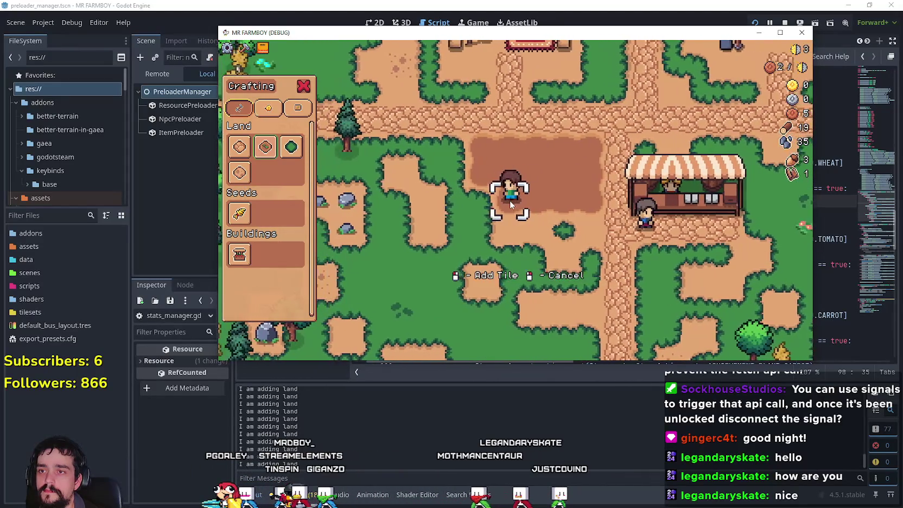
key("s")
Add more tilled dirt tiles to finish the plot, then stop placing land.
left_click(509, 200)
key("d")
left_click(510, 200)
key("w")
key("a")
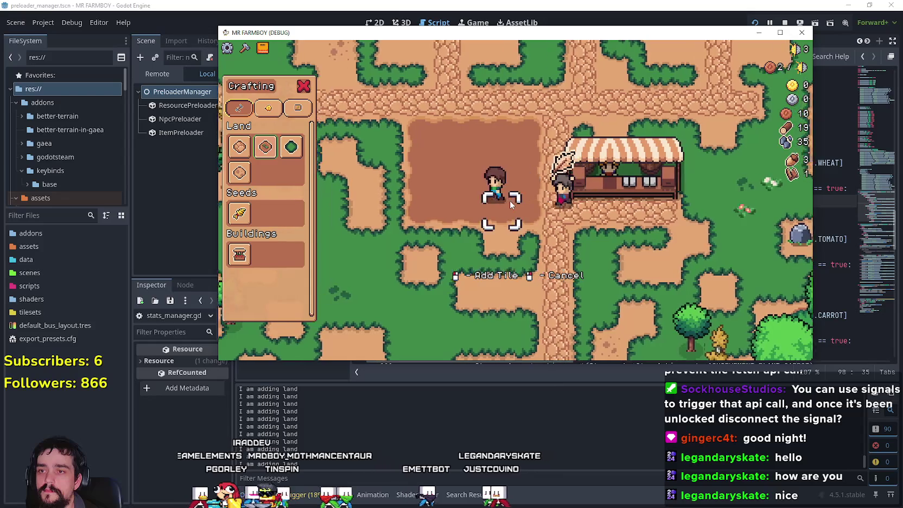
key("a")
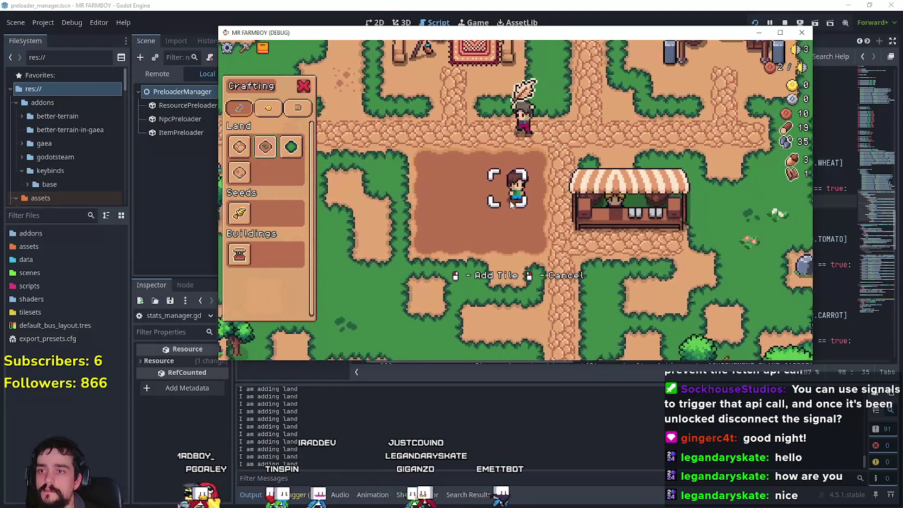
right_click(563, 301)
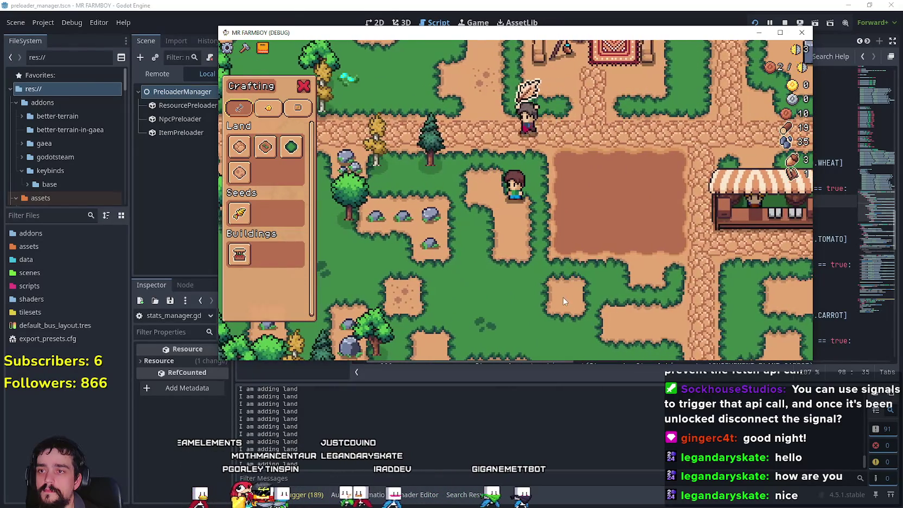
Choose wheat seeds and plant them along the plot's top row.
left_click(239, 213)
key("d")
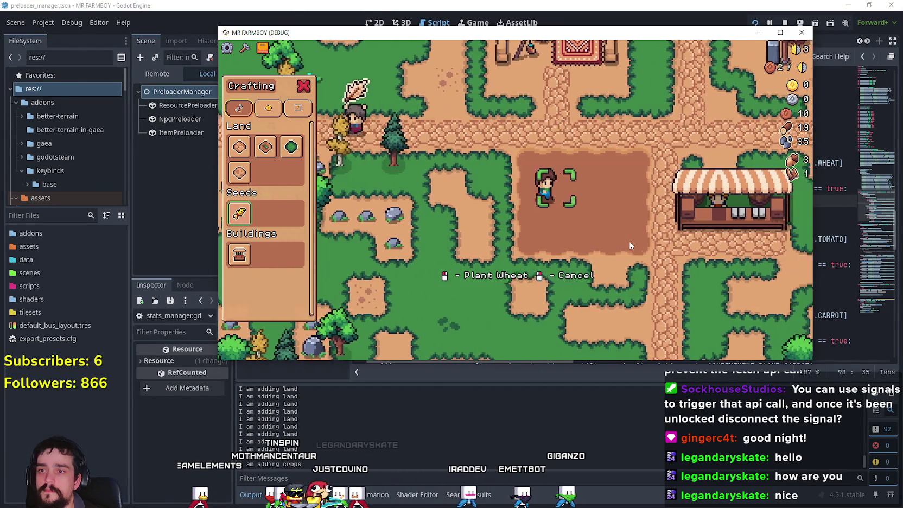
key("w")
left_click(553, 199)
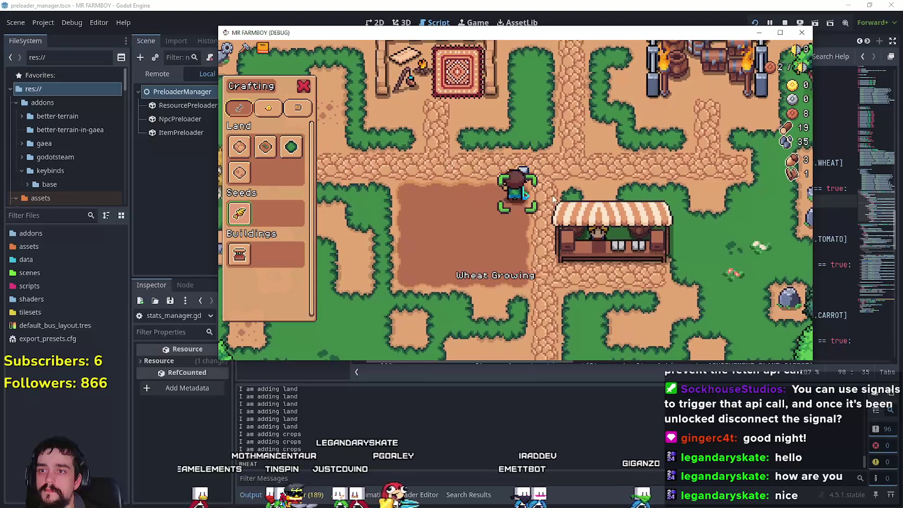
key("a")
left_click(552, 196)
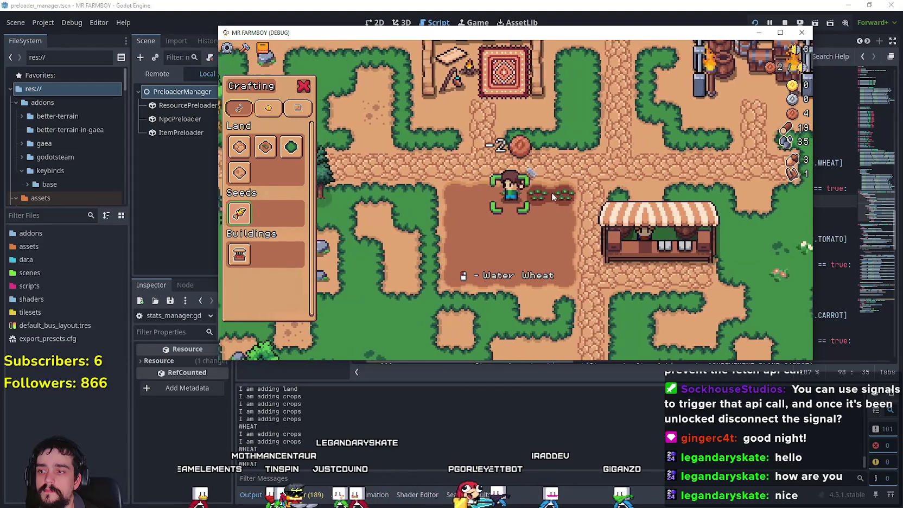
left_click(552, 196)
key("a")
left_click(552, 192)
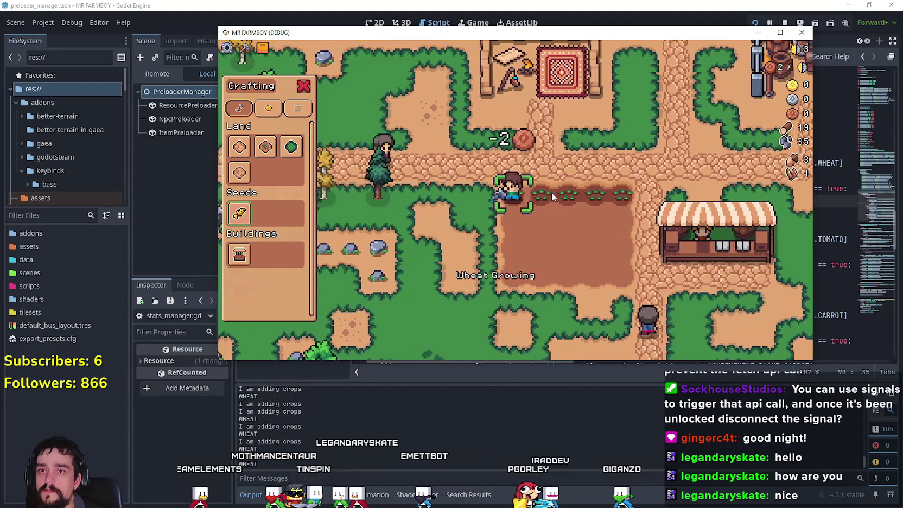
left_click(552, 192)
Cancel planting, put Crafting away and open the Market at the stall.
key("d")
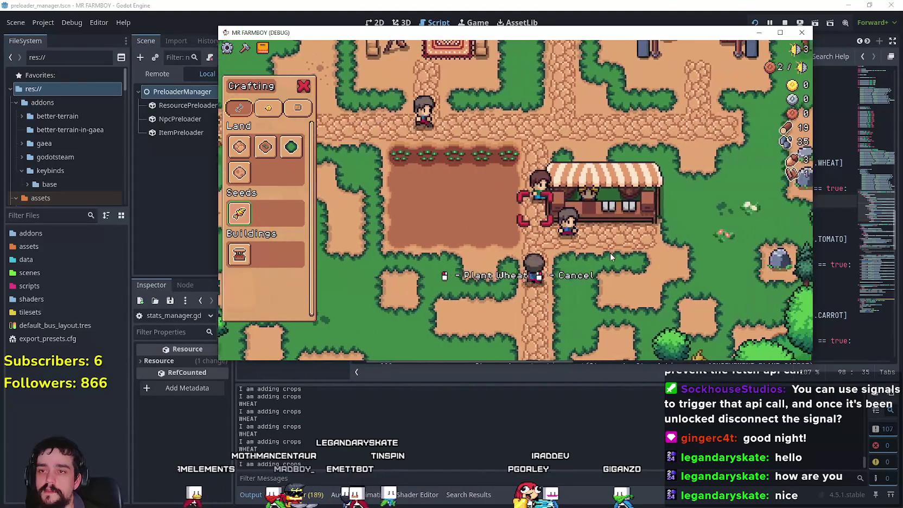
right_click(592, 201)
right_click(591, 201)
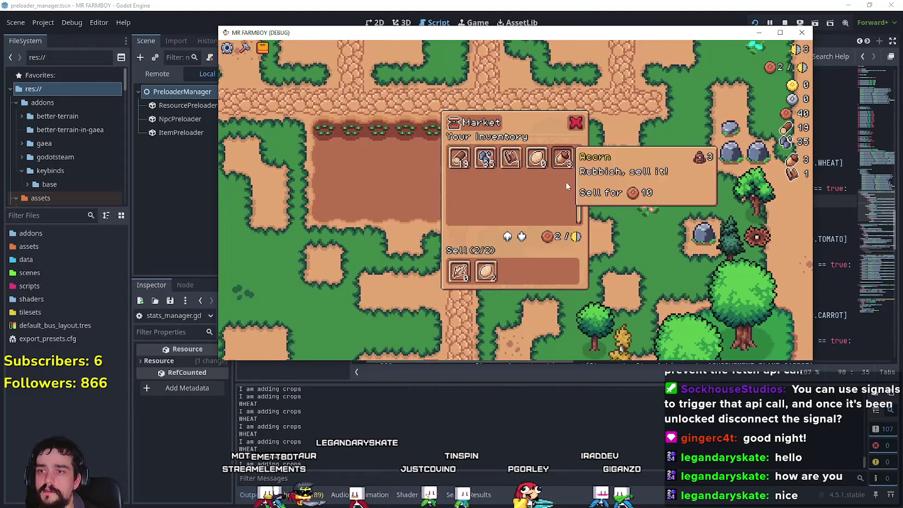
Clear the Sell slots and sell the wheat, raising coins to 80.
left_click(485, 272)
left_click(459, 271)
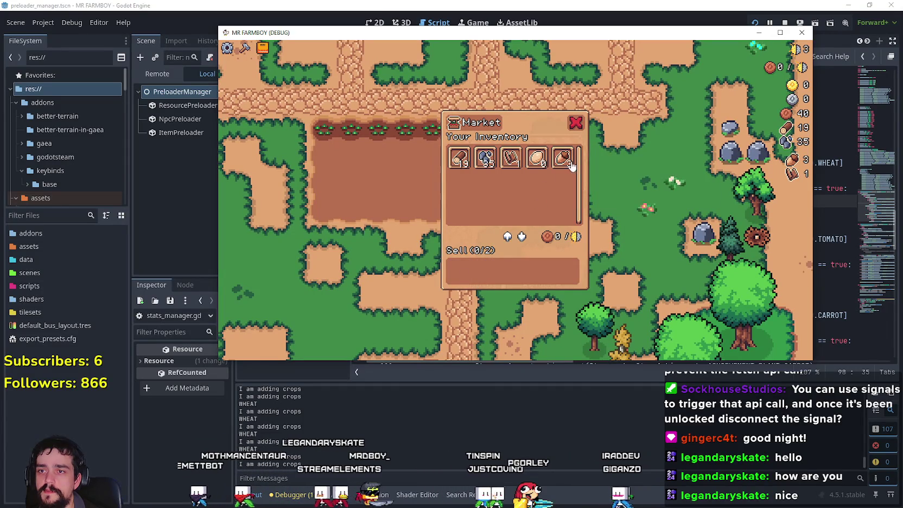
left_click(564, 159)
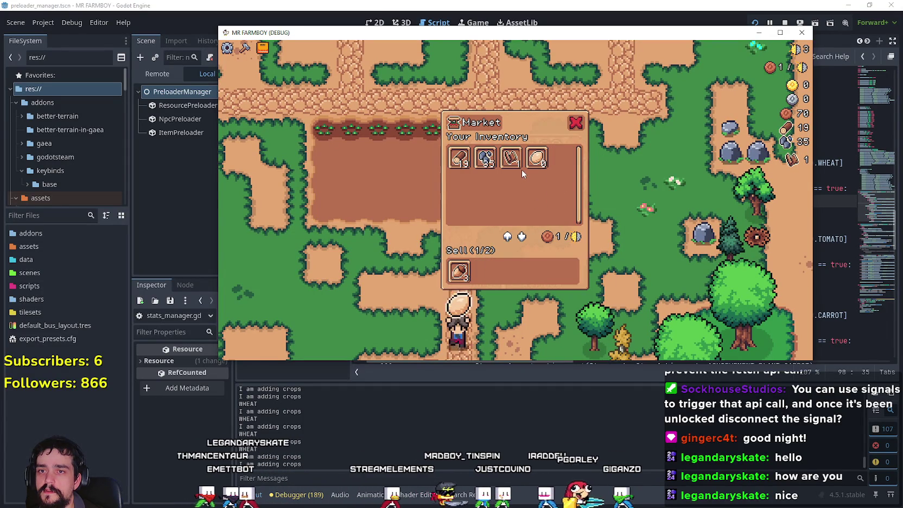
key("Escape")
Walk between the field and the stall, reopening the Market and Crafting, then head back to plant.
key("c")
key("a")
key("w")
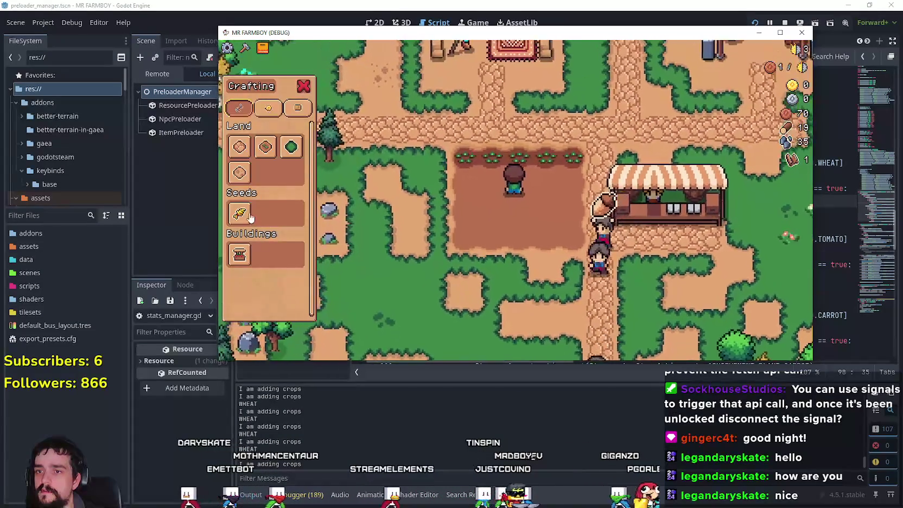
key("d")
left_click(619, 189)
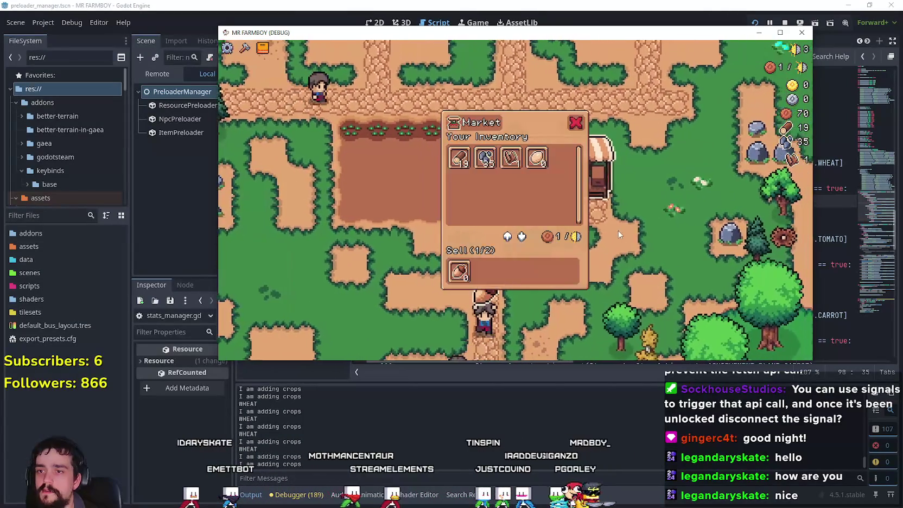
key("Escape")
key("a")
key("c")
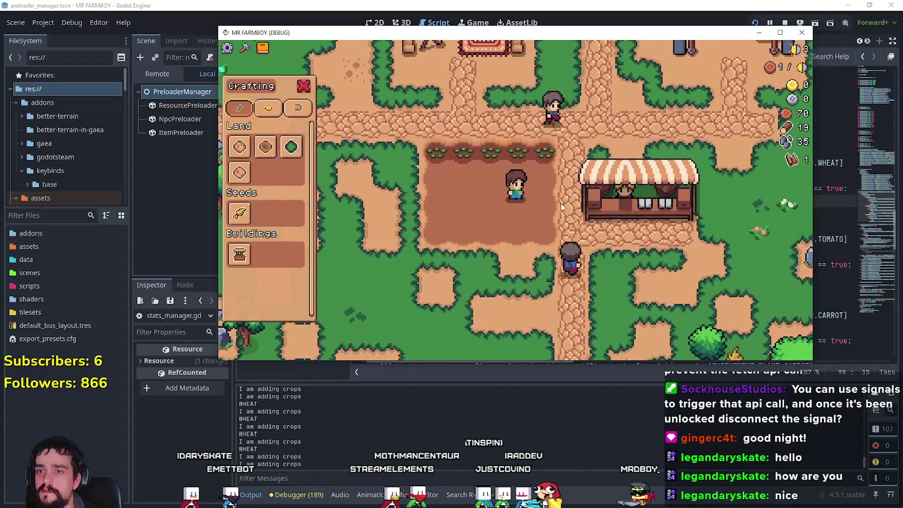
left_click(626, 182)
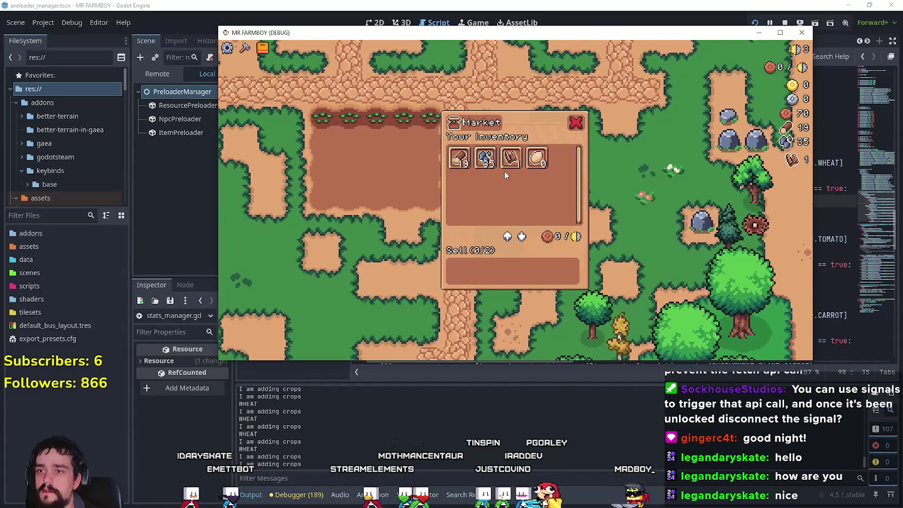
key("Escape")
Return to the field, choose wheat seeds, and plant wheat on the top-right tile.
key("a")
key("c")
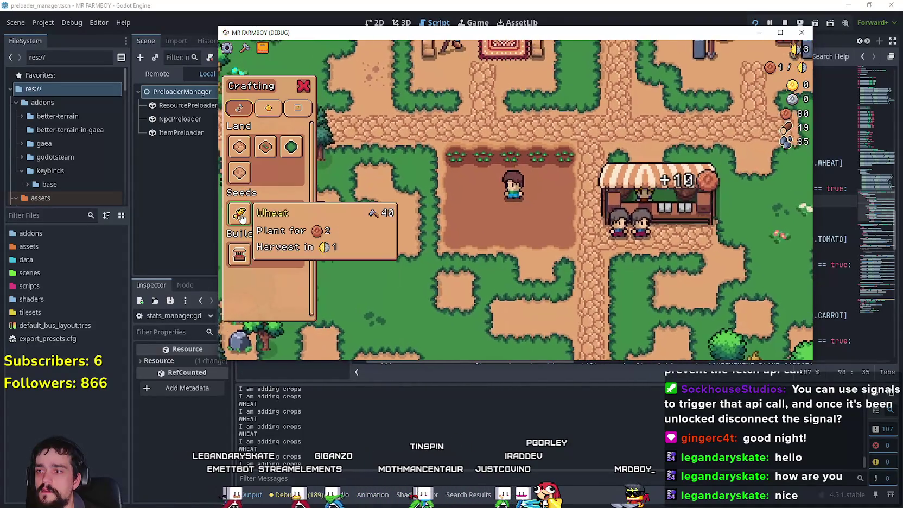
left_click(239, 213)
key("d")
key("w")
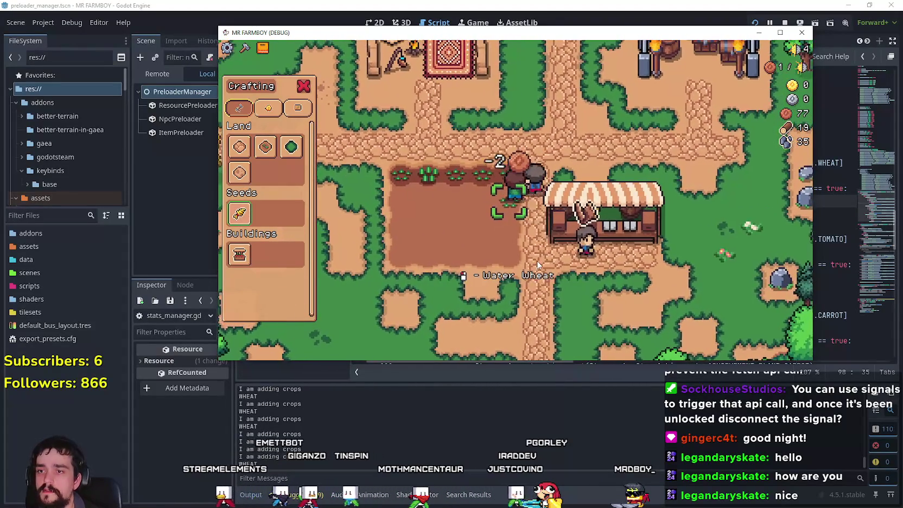
Walk left along the top rows planting more wheat seedlings, then step down a row.
key("s")
key("a")
key("w")
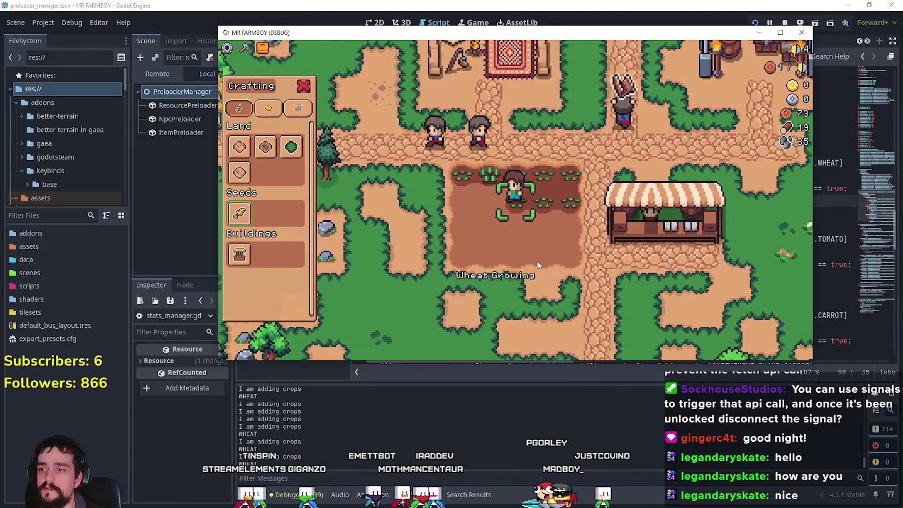
key("a")
left_click(538, 264)
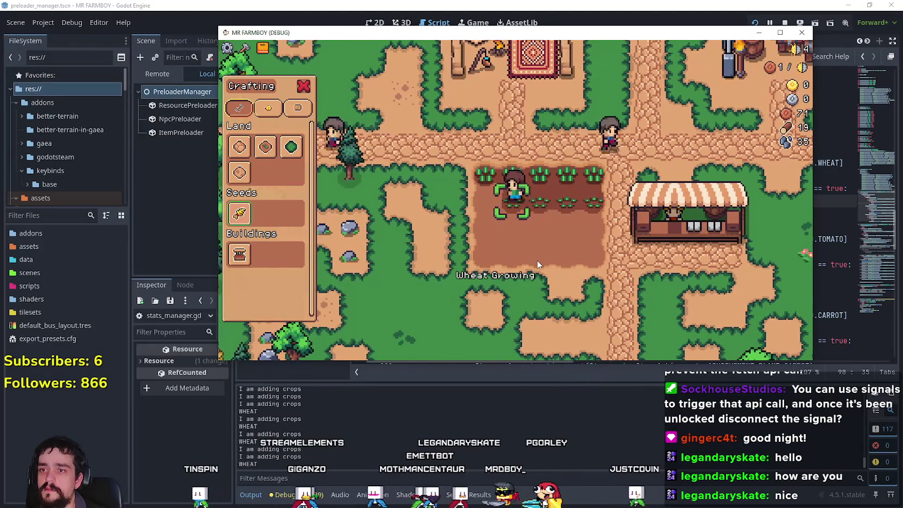
key("a")
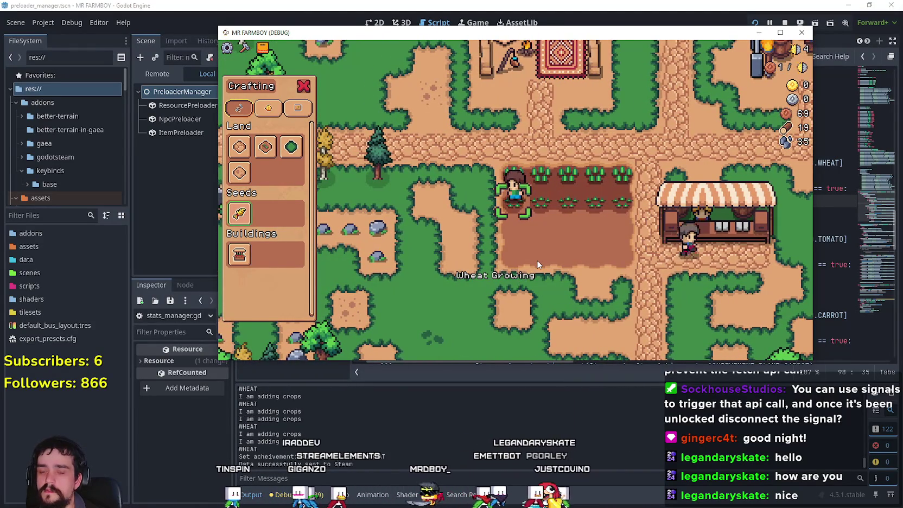
key("s")
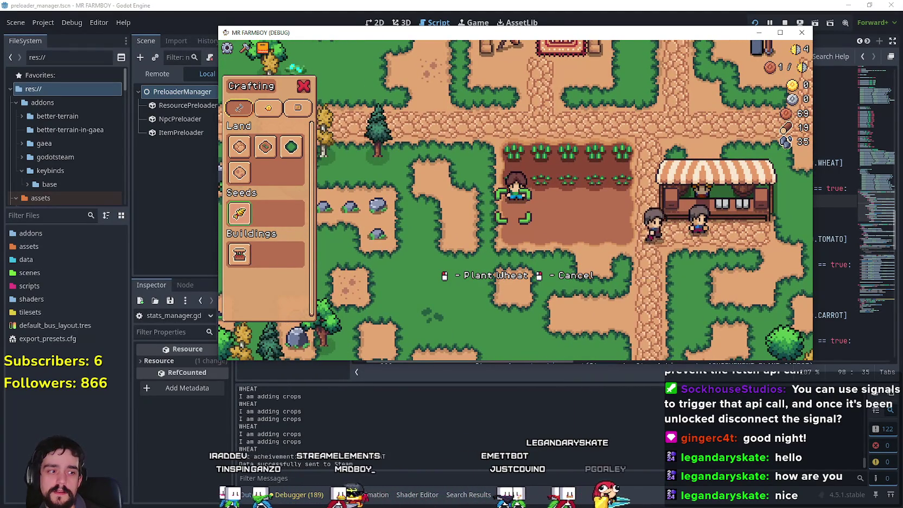
key("alt+Tab")
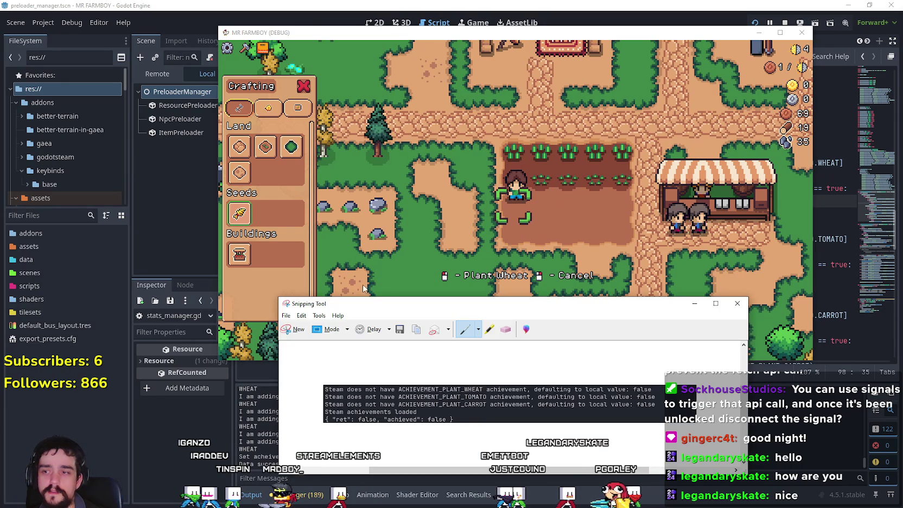
Start a new Snipping Tool capture, cancel it unsnipped, and bring the game window forward.
left_click(296, 328)
key("Escape")
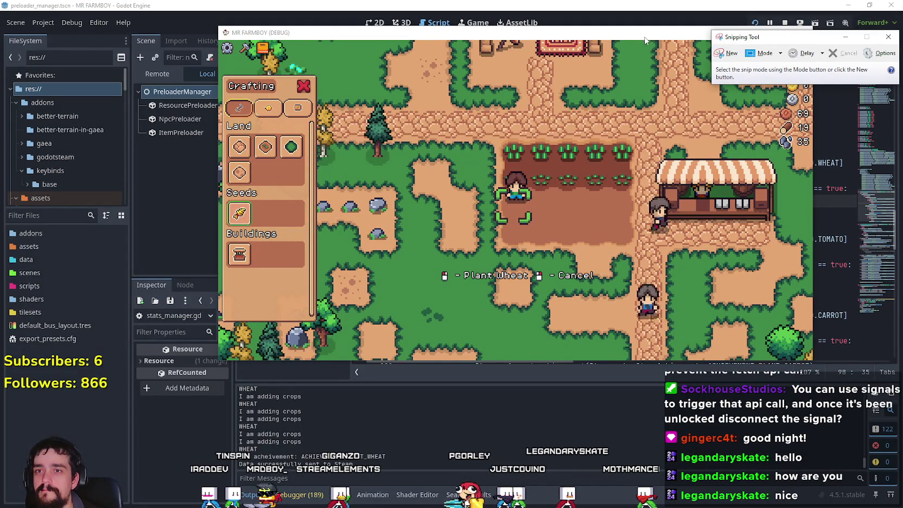
left_click_drag(642, 33, 607, 32)
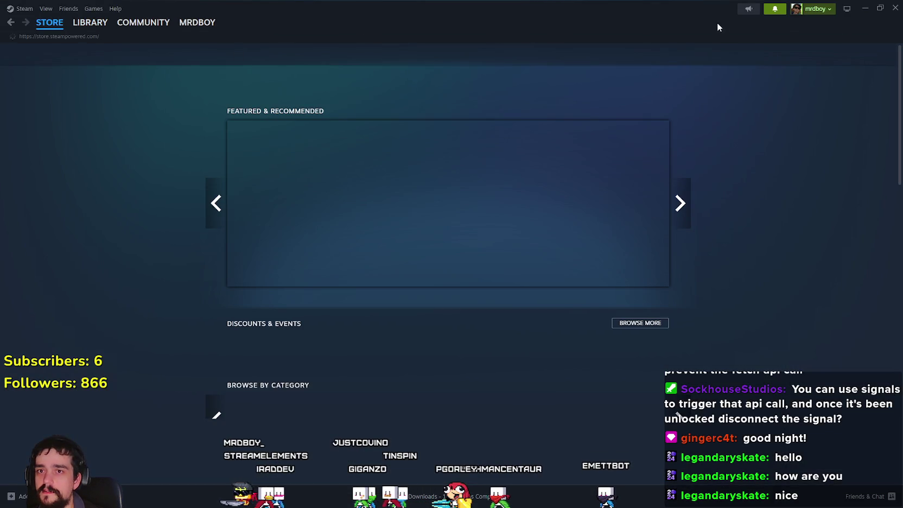
Check Steam's unread notifications, then go to the Library to find MR FARMBOY's achievements.
left_click(775, 9)
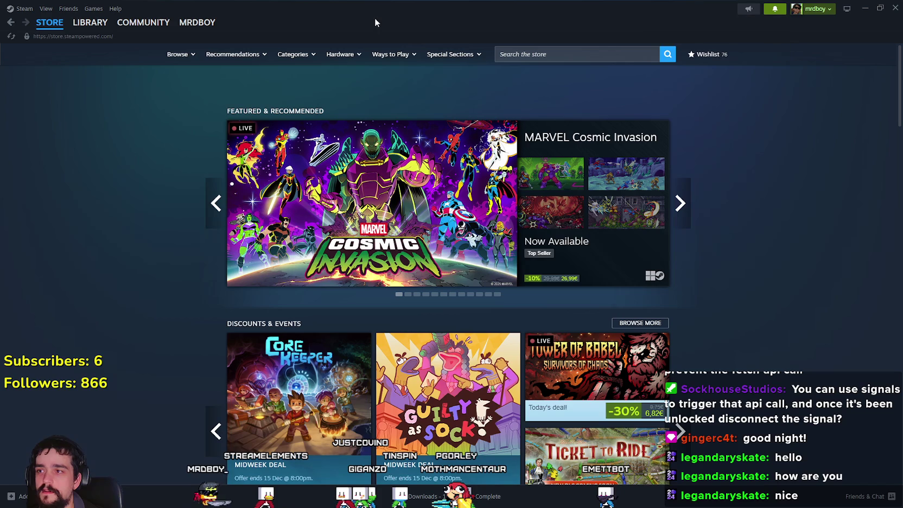
left_click(101, 23)
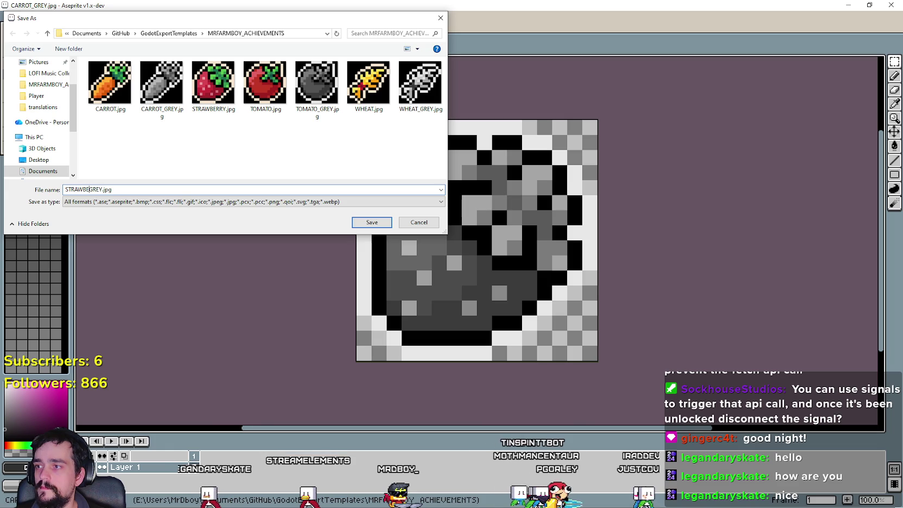
Save STRAWBERRY_GREY.jpg with the default JPEG quality, then clear the colour strawberry image's canvas.
left_click(370, 225)
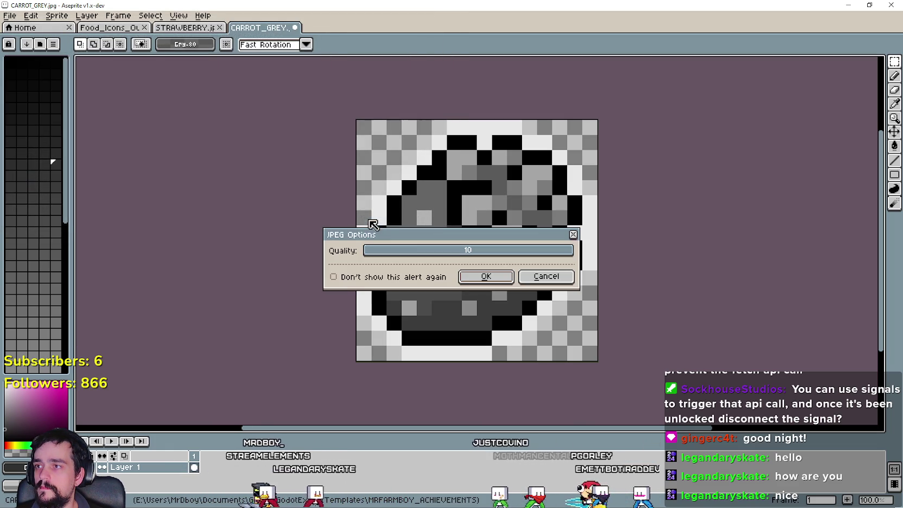
left_click(478, 276)
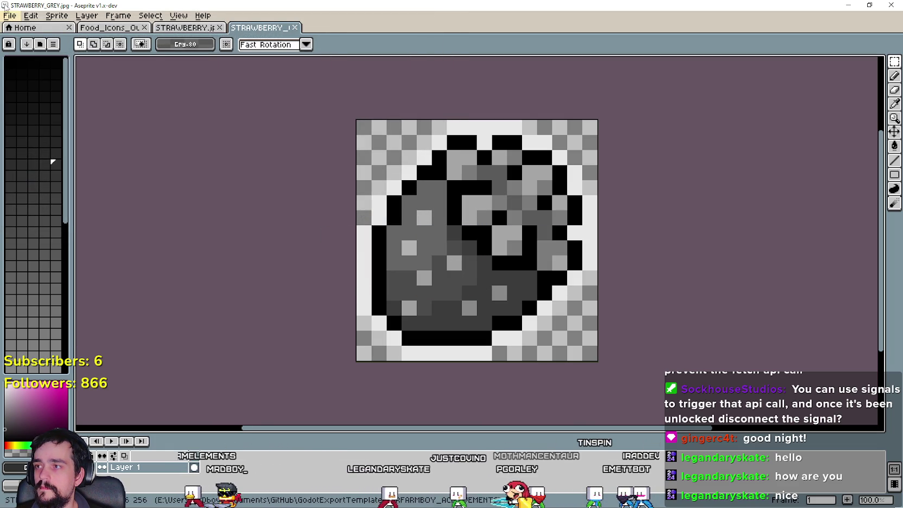
left_click(193, 31)
left_click(103, 28)
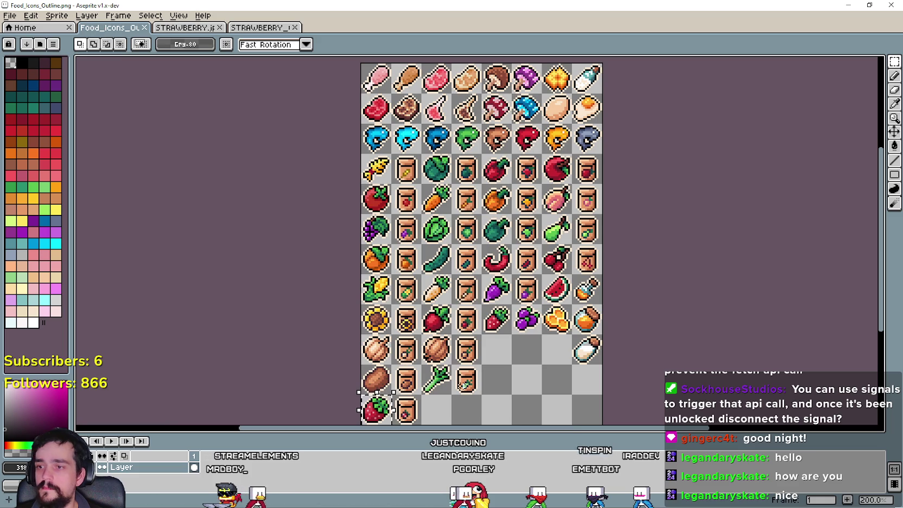
left_click(205, 28)
scroll(367, 124, "down", 3)
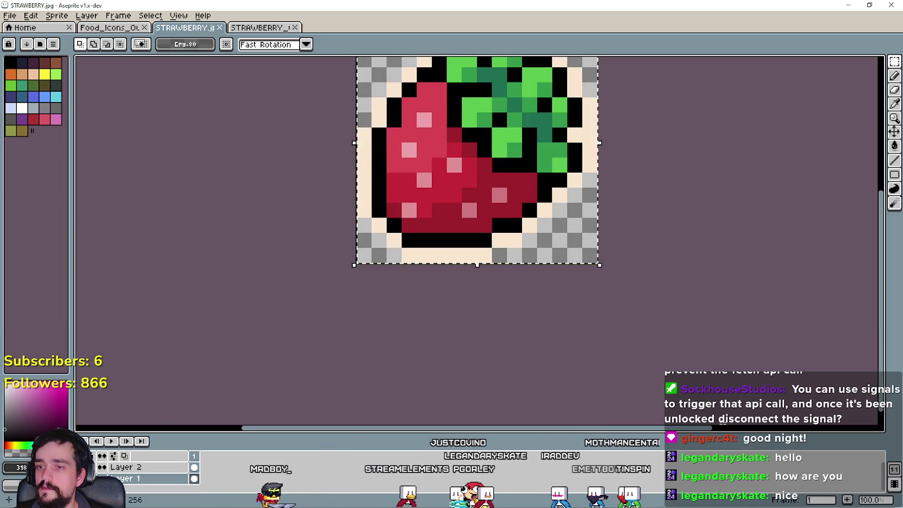
key("Delete")
Paste the orange pepper sprite and scale it to 256x256 to fill the canvas.
scroll(598, 263, "up", 1)
scroll(649, 334, "down", 2)
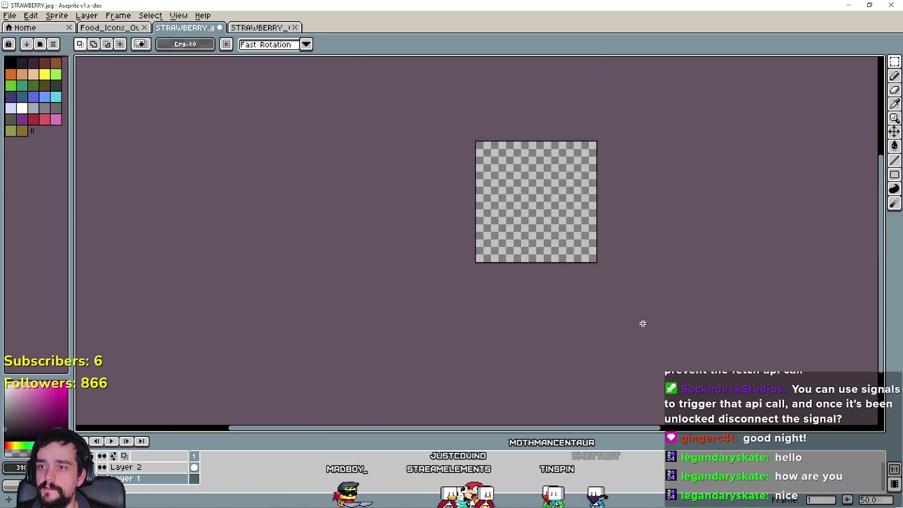
scroll(522, 233, "up", 1)
key("ctrl+v")
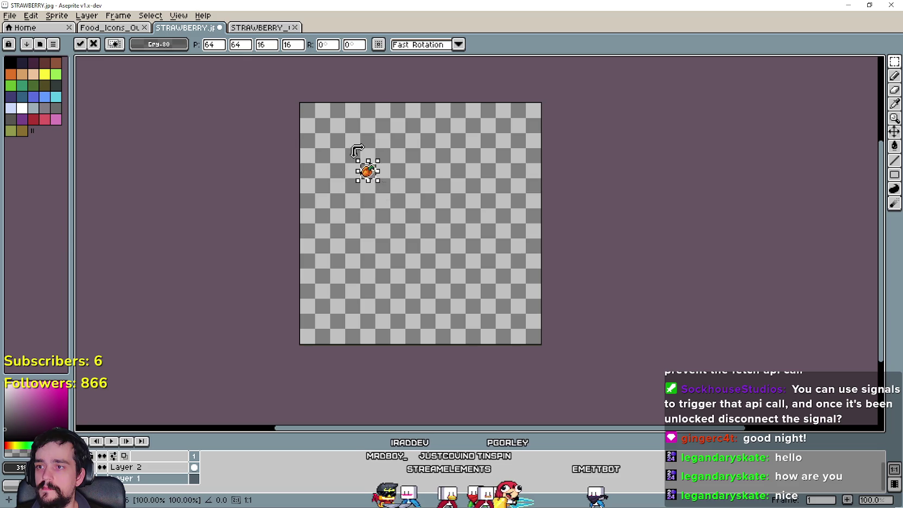
type("56")
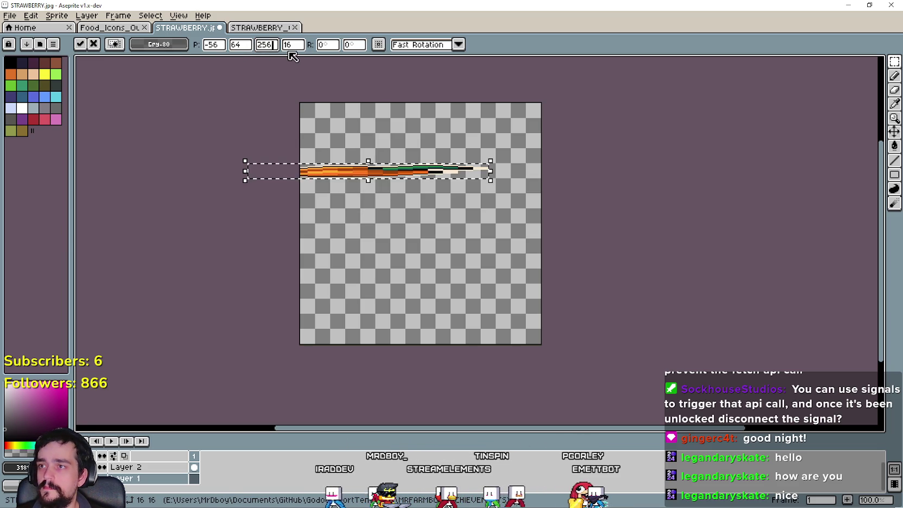
type("256")
left_click_drag(328, 101, 429, 201)
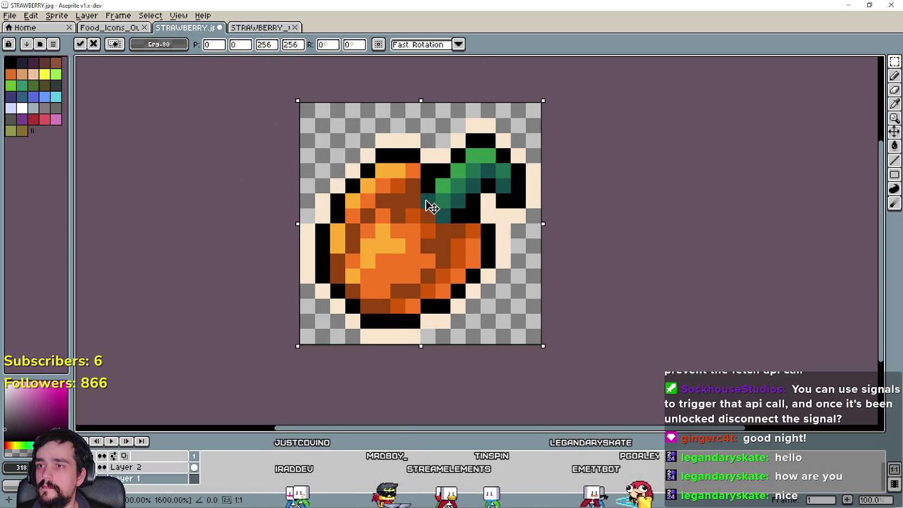
key("Return")
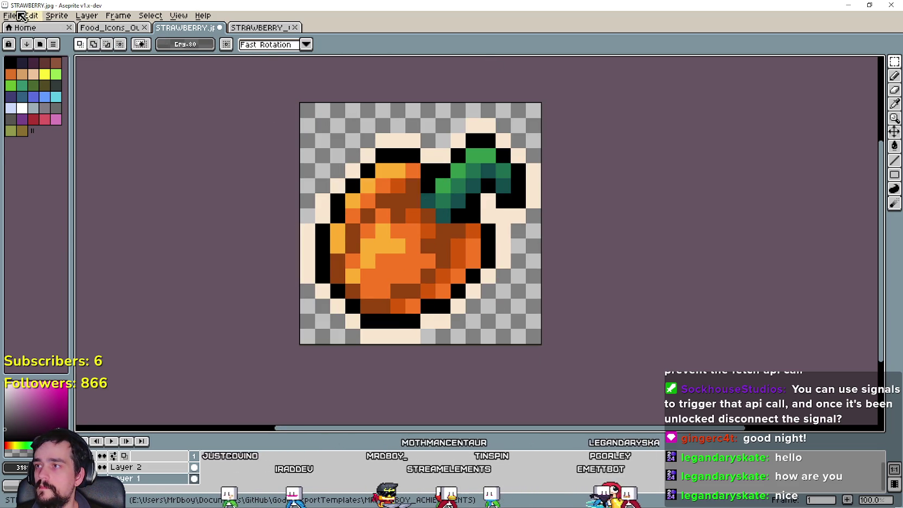
Save the pepper image as ORANGE_PEPPER.jpg, accepting the JPEG quality.
left_click(10, 16)
left_click(27, 74)
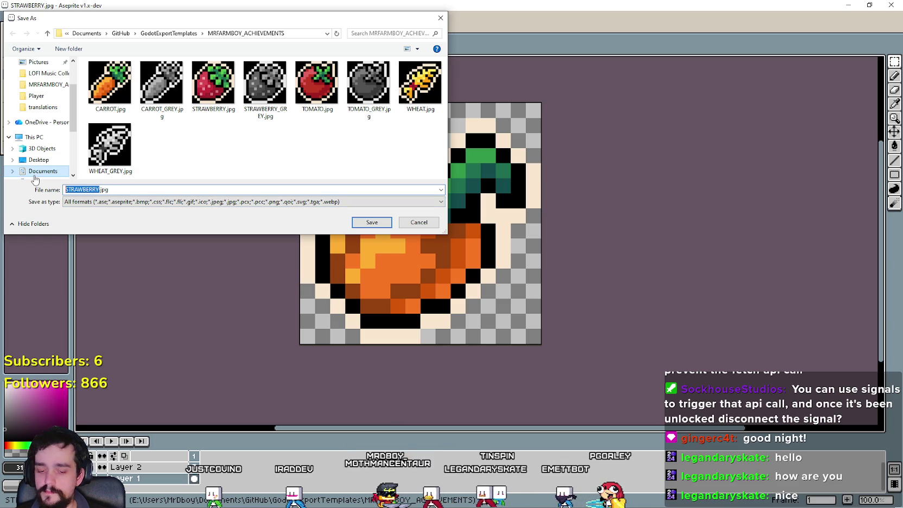
type("ORANGE_PEPPER")
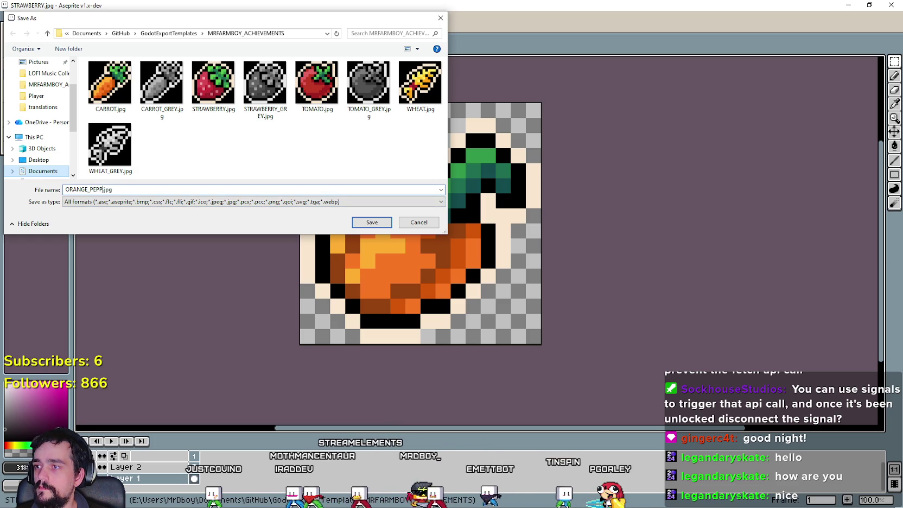
key("Return")
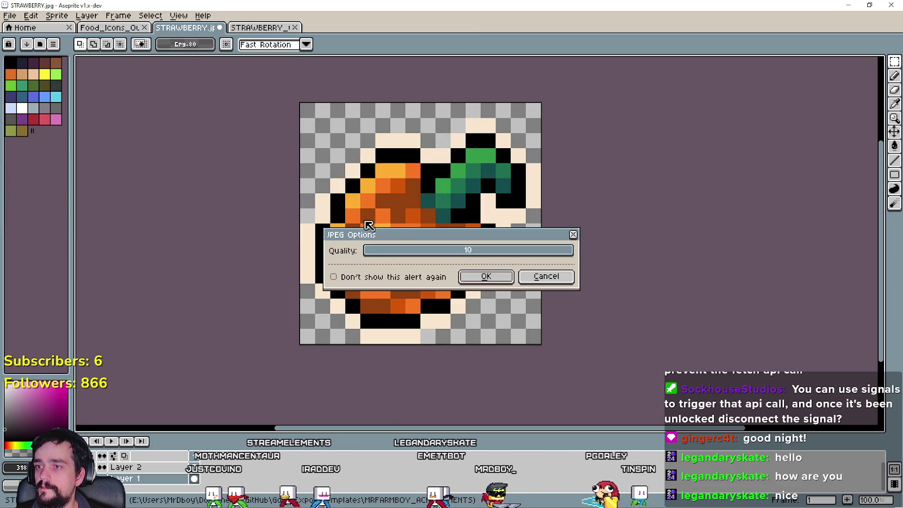
left_click(486, 277)
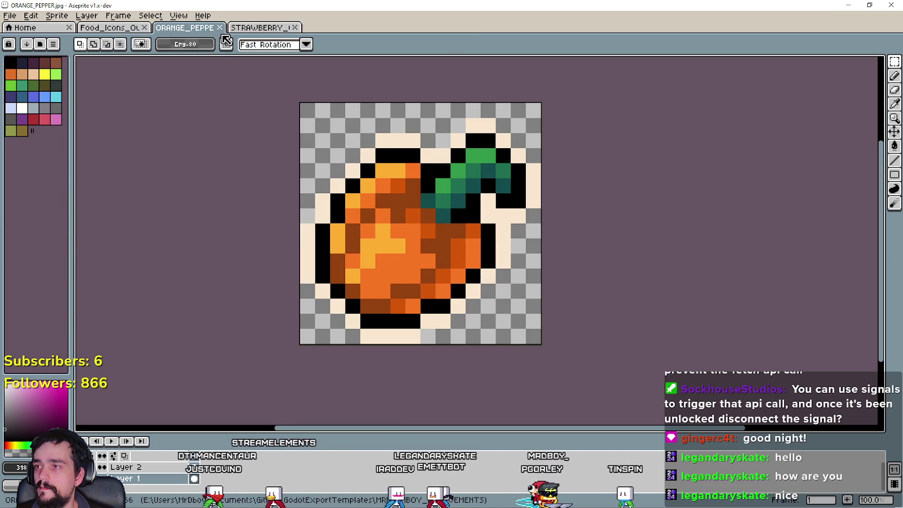
left_click(261, 28)
key("ctrl+z")
key("ctrl+z")
key("ctrl+z")
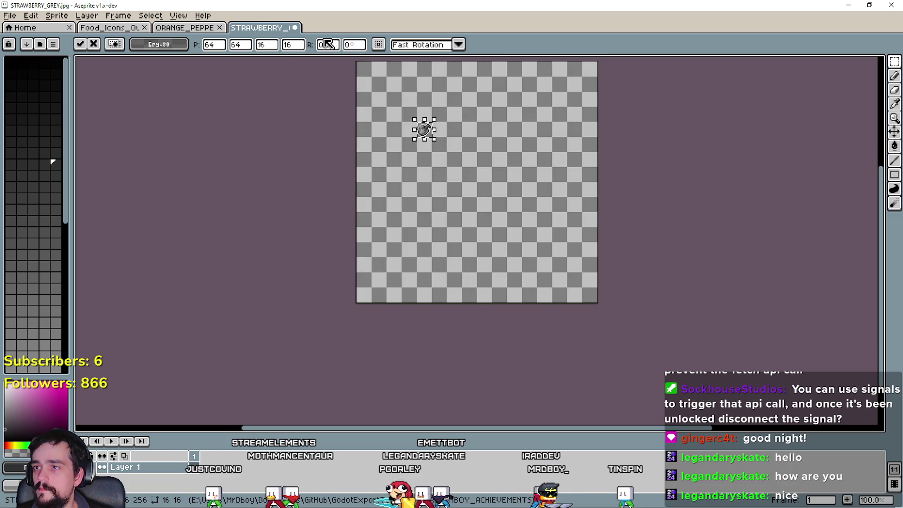
Resize the pasted grey pepper to 256 pixels and align it on the canvas.
type("6")
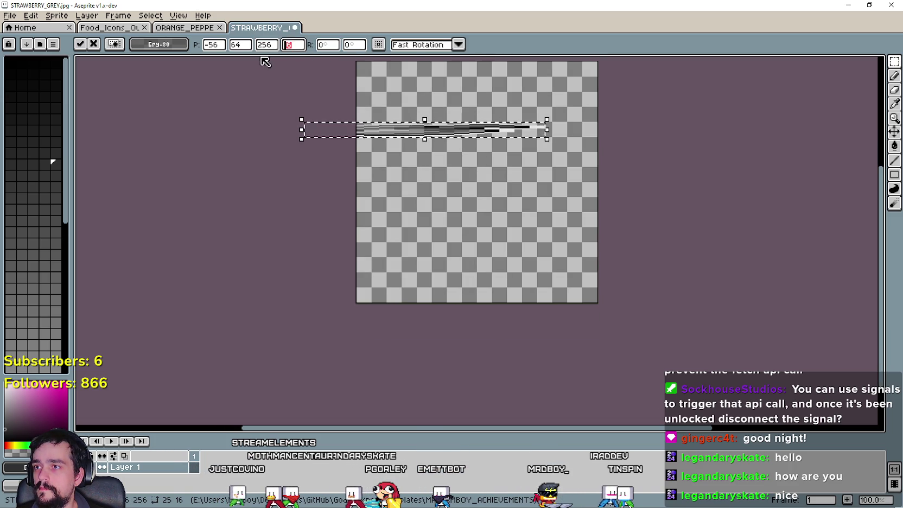
key("Tab")
type("256")
left_click_drag(413, 151, 480, 205)
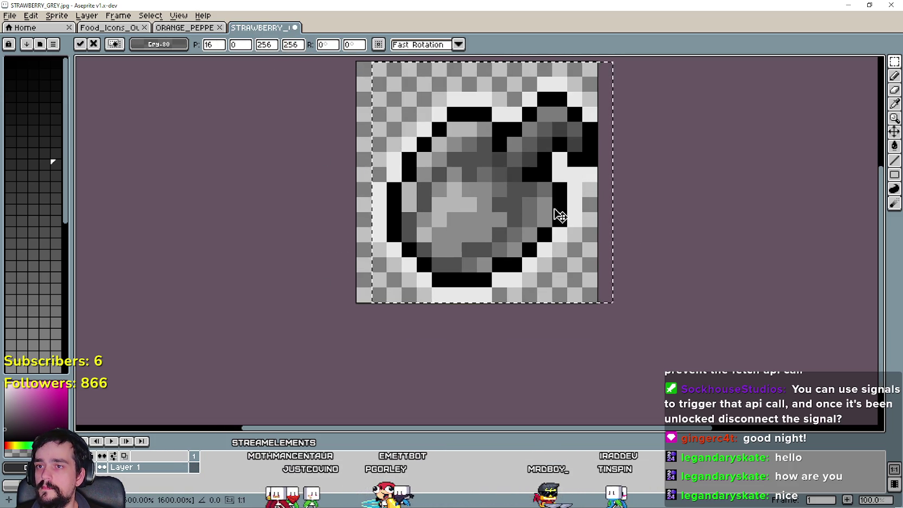
left_click_drag(564, 216, 499, 212)
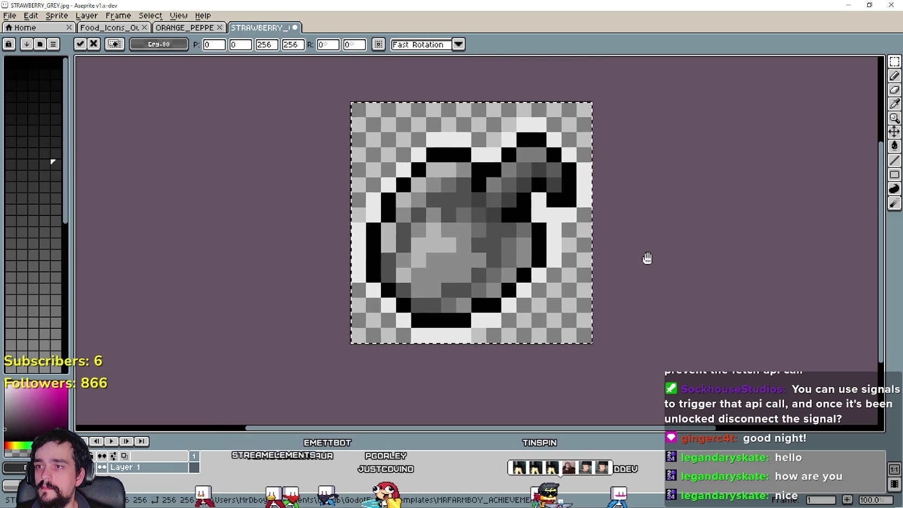
key("Return")
Save the grey pepper as ORANGE_PEPPER_GREY.jpg with default JPEG quality, then minimise Aseprite.
key("alt+f")
key("Down")
key("Down")
key("Down")
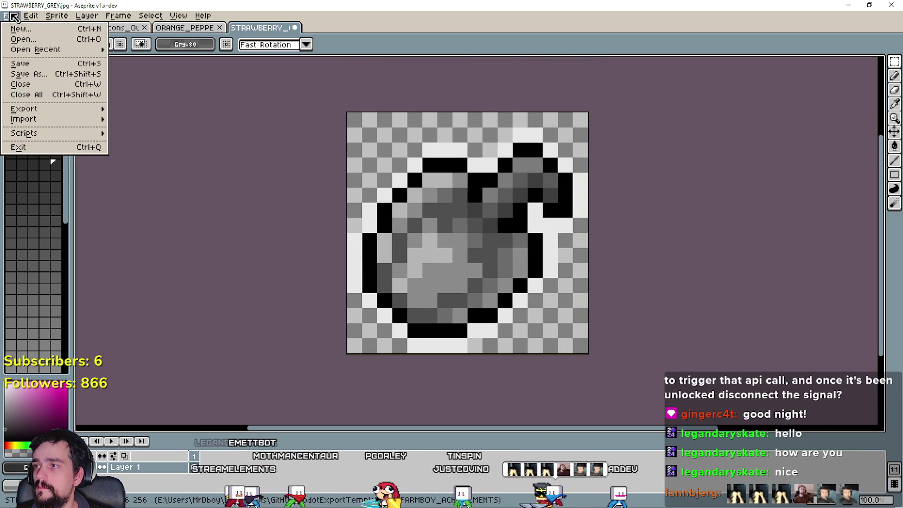
key("Return")
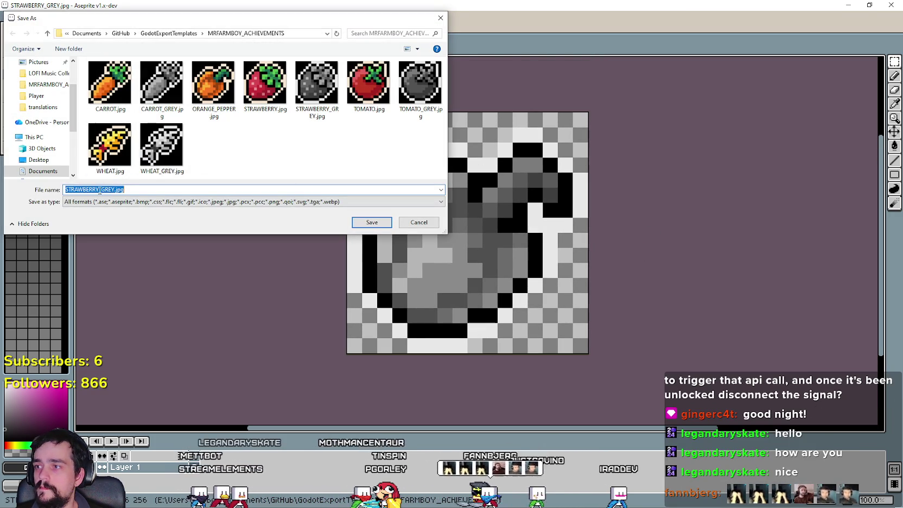
left_click(100, 189)
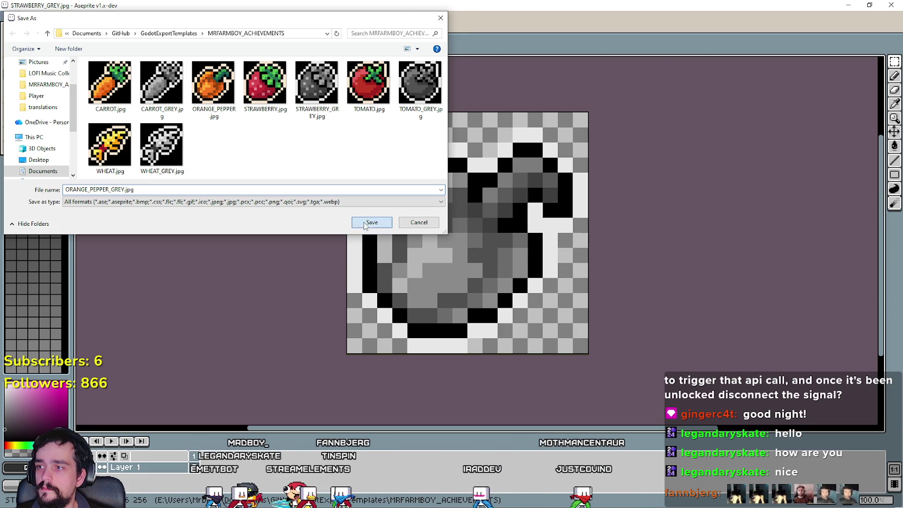
left_click(371, 222)
left_click(483, 277)
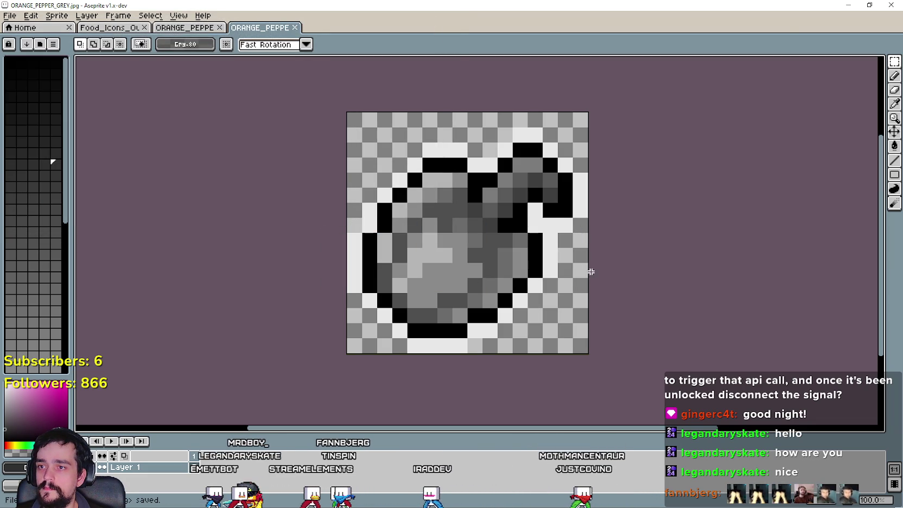
left_click(845, 5)
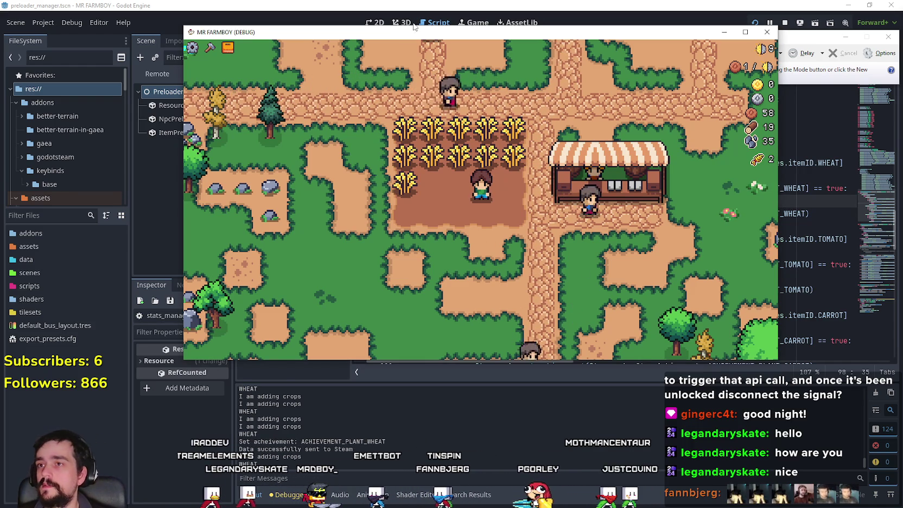
Jump from the wheat achievement name to its definition in steamworks.gd.
left_click(430, 8)
right_click(702, 196)
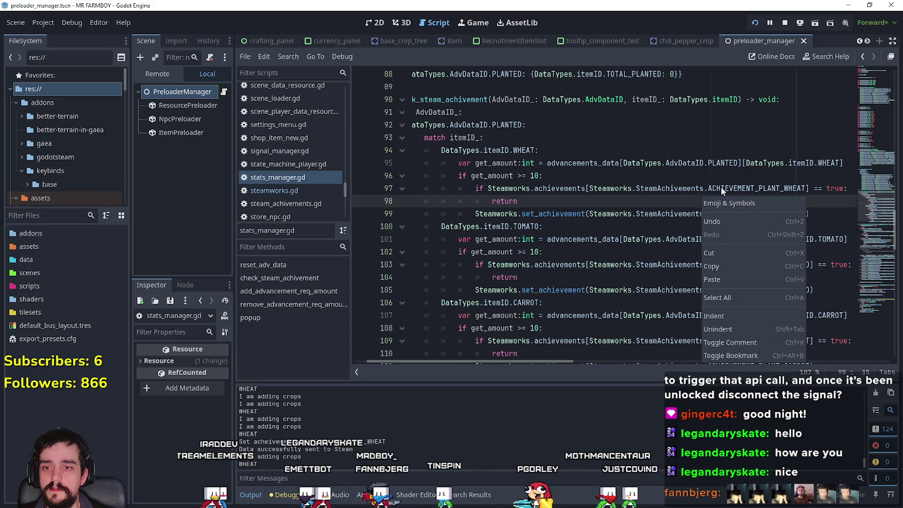
right_click(721, 187)
key("Escape")
left_click(760, 188, "ctrl")
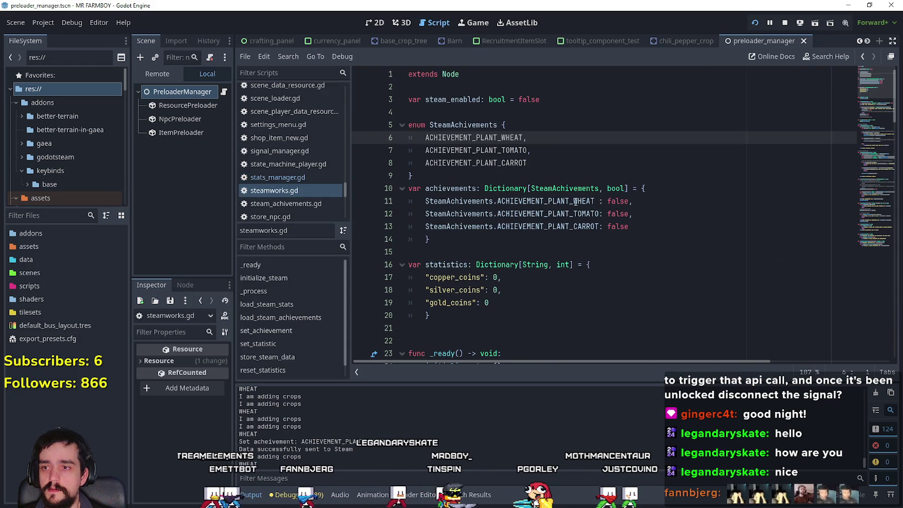
Add STRAWBERRY and ORANGE_PEPPER plant entries to the SteamAchivements enum by copying the CARROT line.
left_click(548, 161)
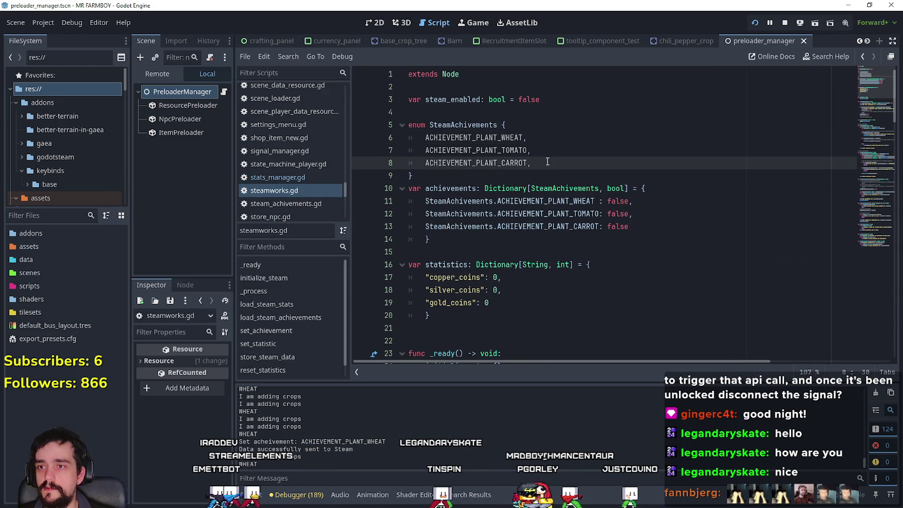
key("Return")
double_click(476, 162)
key("ctrl+c")
left_click(527, 175)
key("ctrl+v")
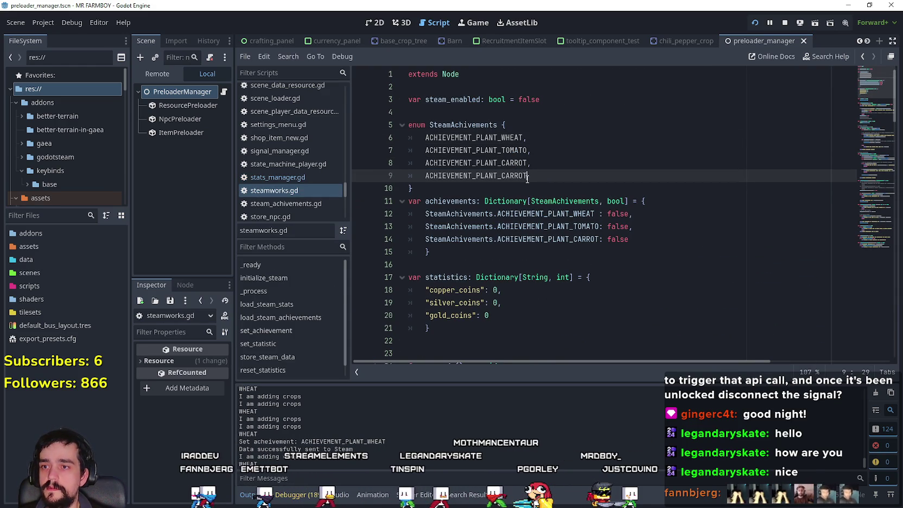
left_click_drag(527, 176, 501, 176)
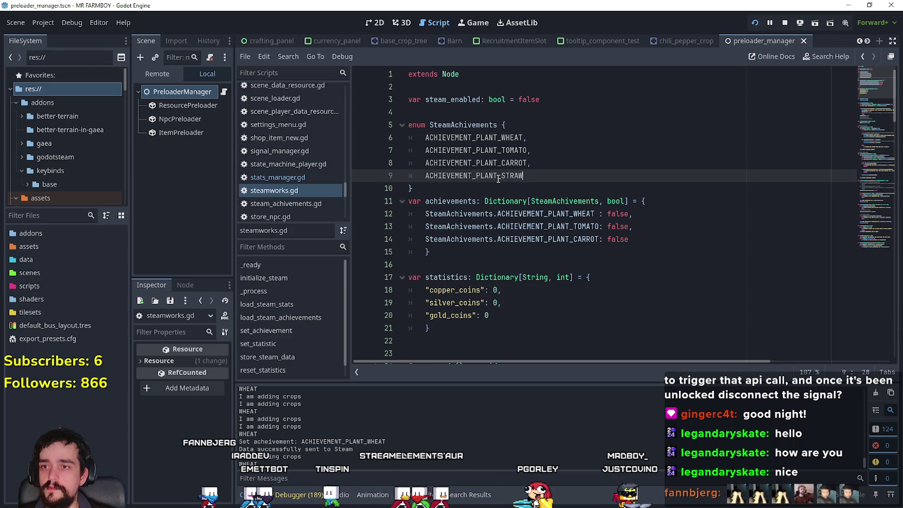
type("BERRY,")
key("Return")
type("ACHIEVEMENT_PLANT_CA")
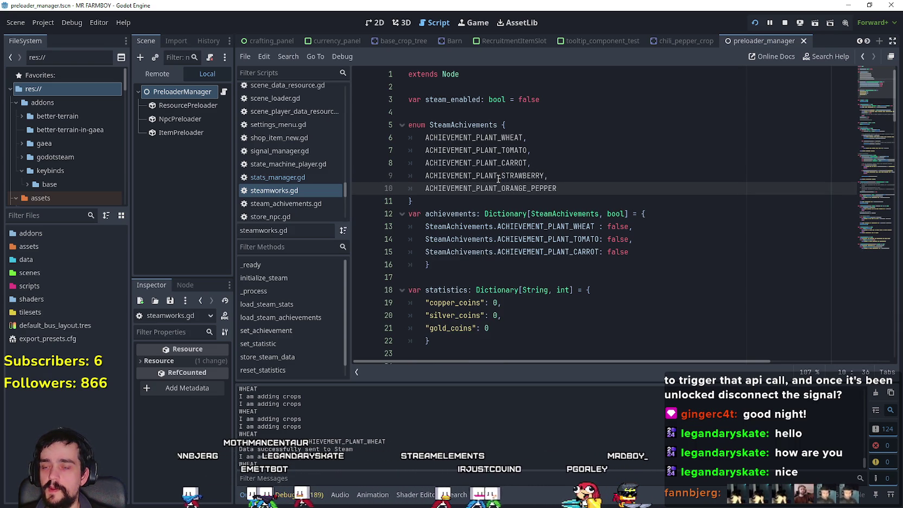
Duplicate the carrot entry in the achievements dictionary into two new lines.
left_click_drag(629, 251, 426, 251)
left_click(662, 257)
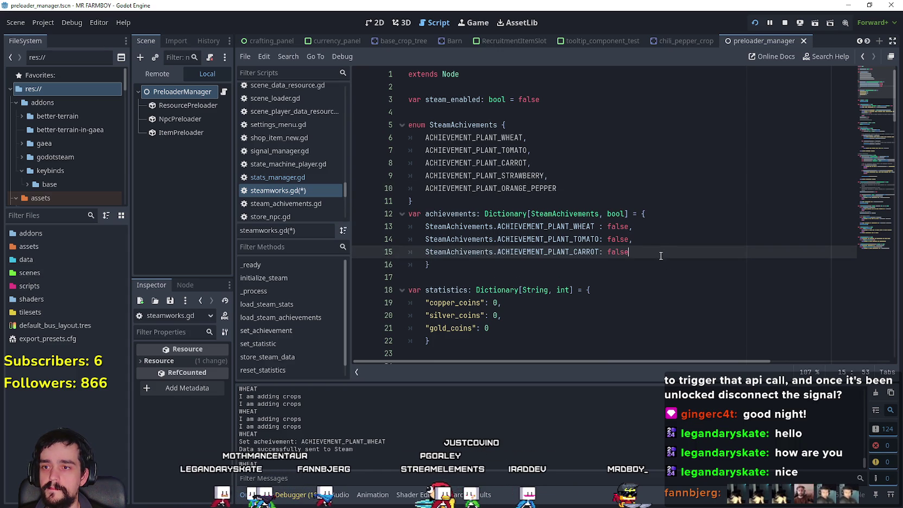
type(".")
key("Return")
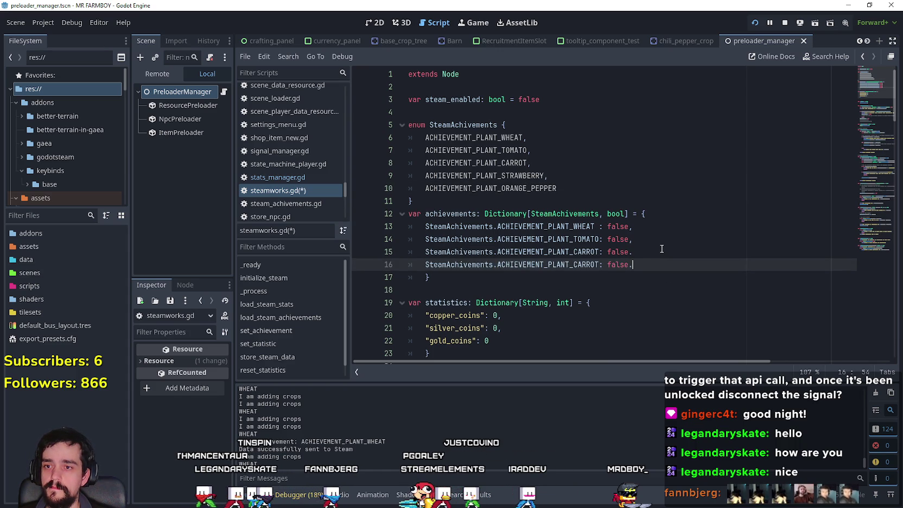
key("BackSpace")
key("BackSpace")
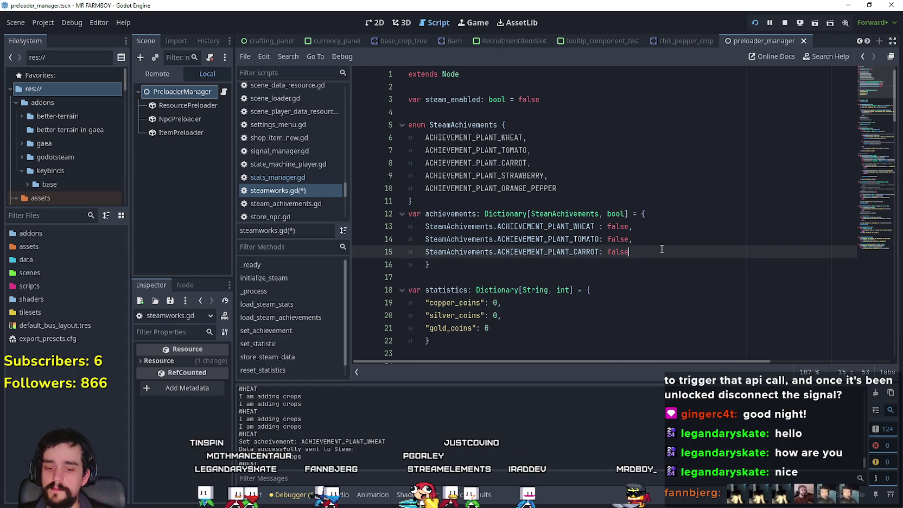
key("Return")
key("ctrl+v")
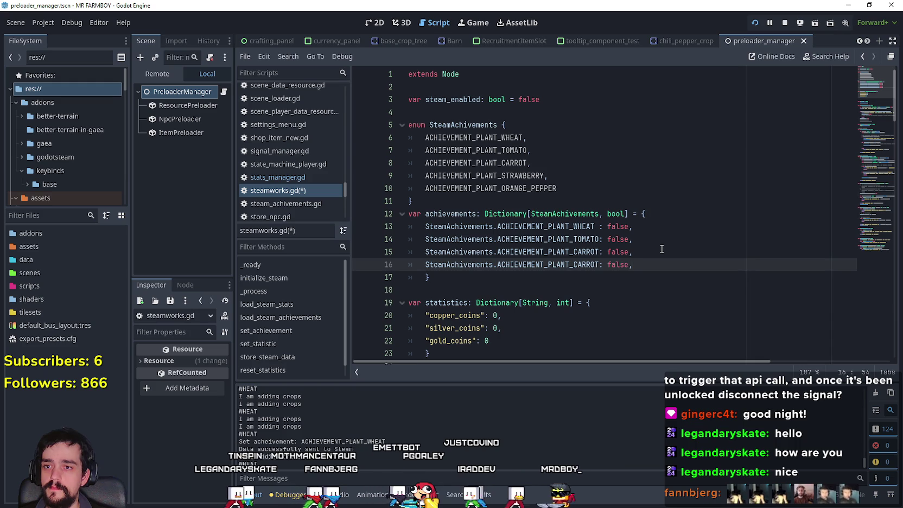
key("Return")
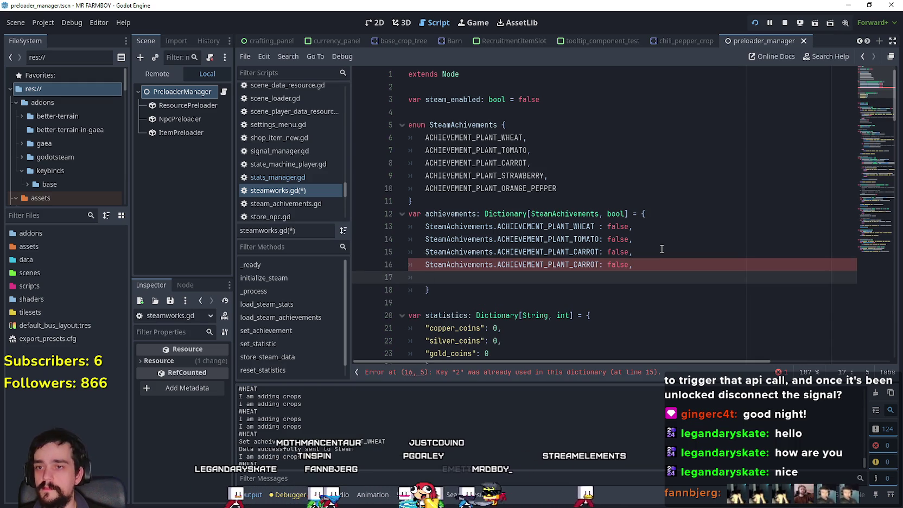
key("ctrl+v")
Rename the two copied dictionary entries to ACHIEVEMENT_PLANT_STRAWBERRY and ACHIEVEMENT_PLANT_ORANGE_PEPPER.
double_click(506, 176)
key("ctrl+c")
double_click(584, 264)
key("ctrl+v")
double_click(535, 188)
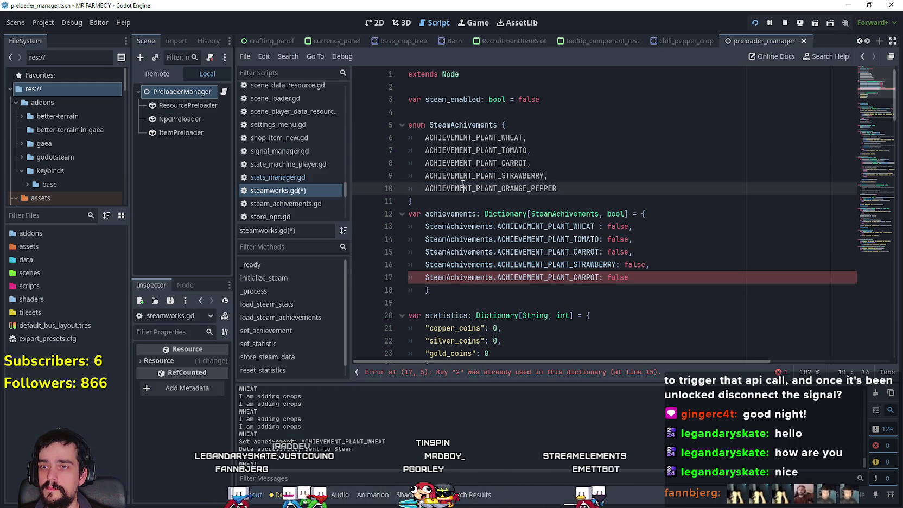
key("ctrl+c")
double_click(589, 277)
key("ctrl+v")
key("Down")
scroll(492, 231, "down", 2)
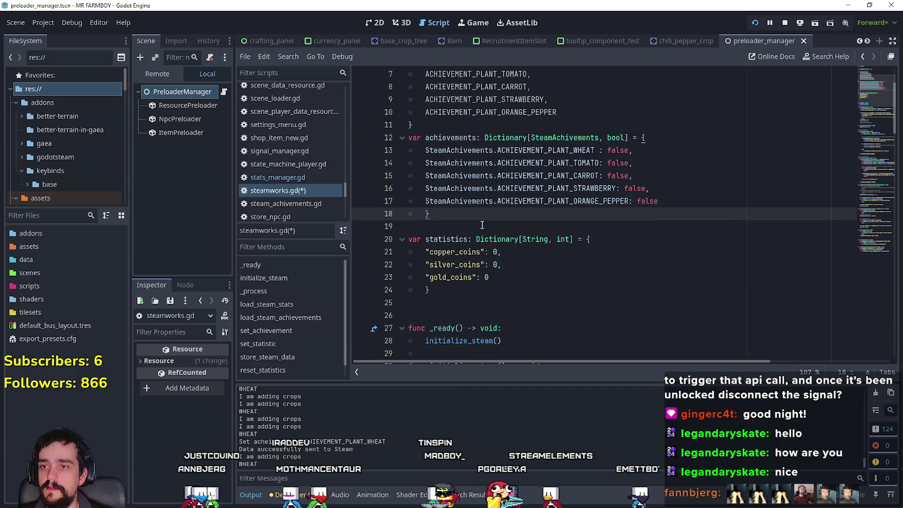
Save steamworks.gd with Ctrl+S and review the five false achievement dictionary entries.
left_click(492, 232)
key("ctrl+s")
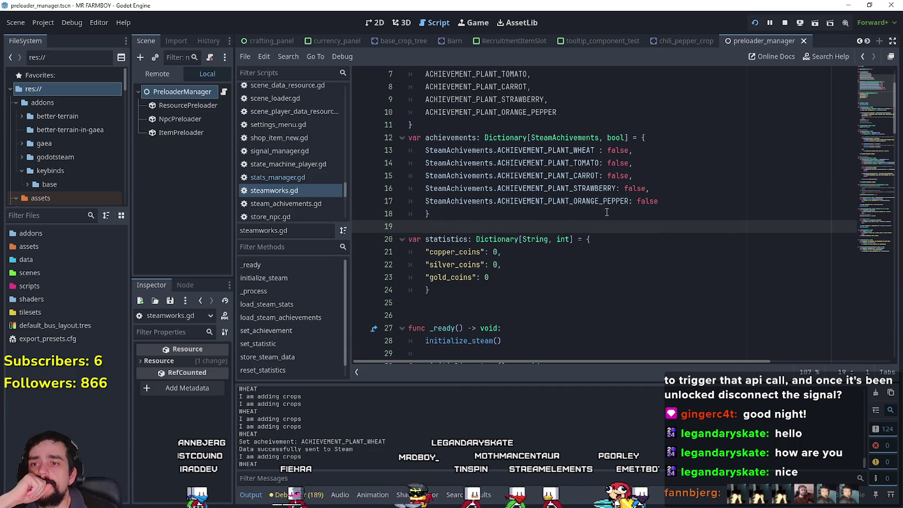
mouse_move(473, 210)
left_mouse_down()
mouse_move(434, 202)
mouse_move(408, 137)
left_mouse_up()
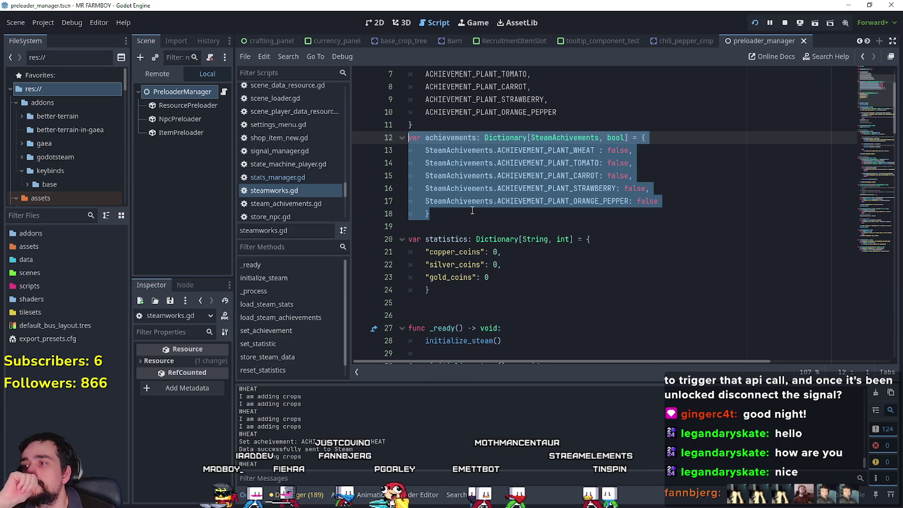
mouse_move(470, 201)
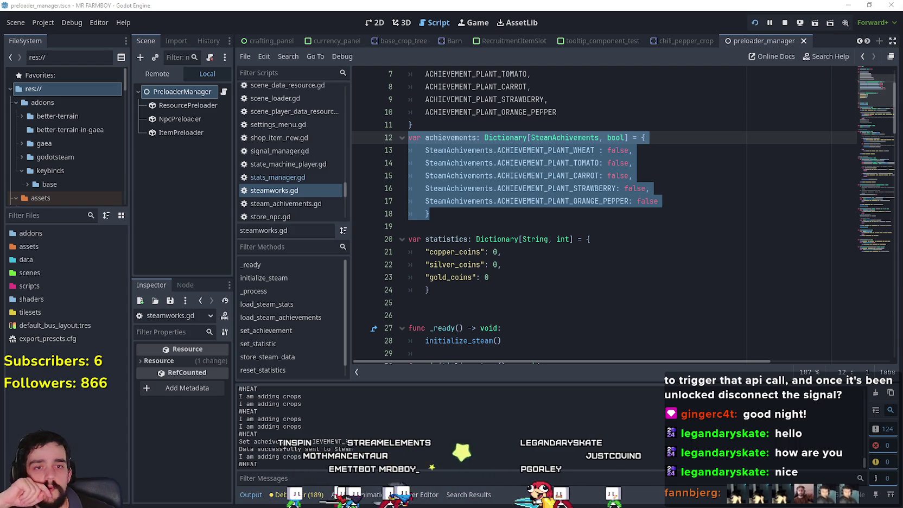
left_click(578, 163)
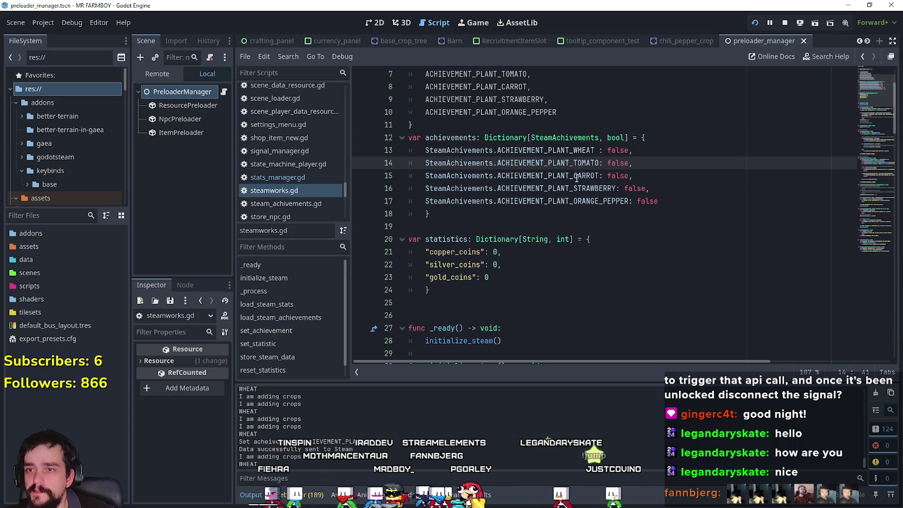
scroll(542, 163, "up", 2)
left_click(511, 157)
left_click(511, 162)
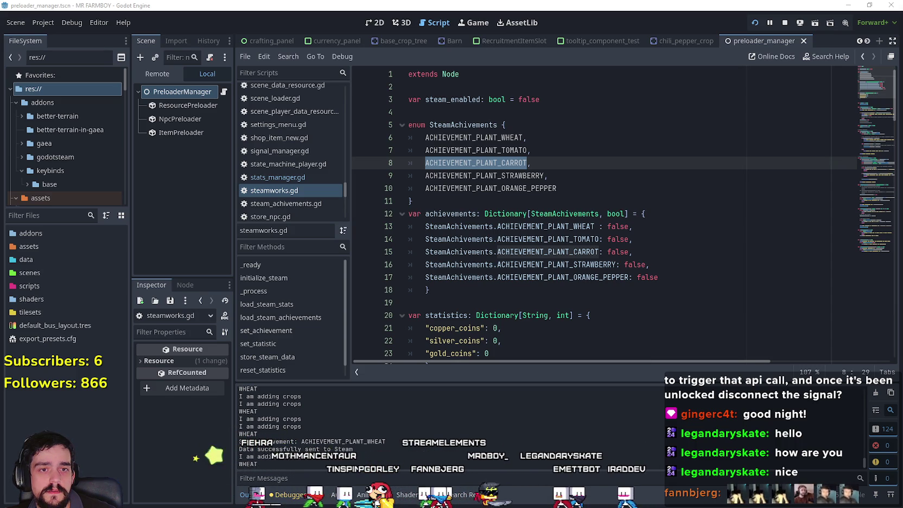
double_click(530, 176)
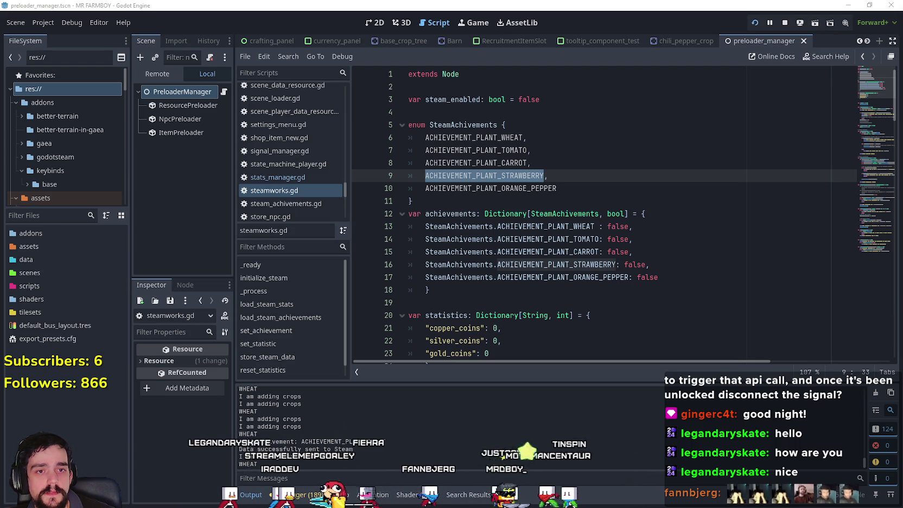
double_click(467, 188)
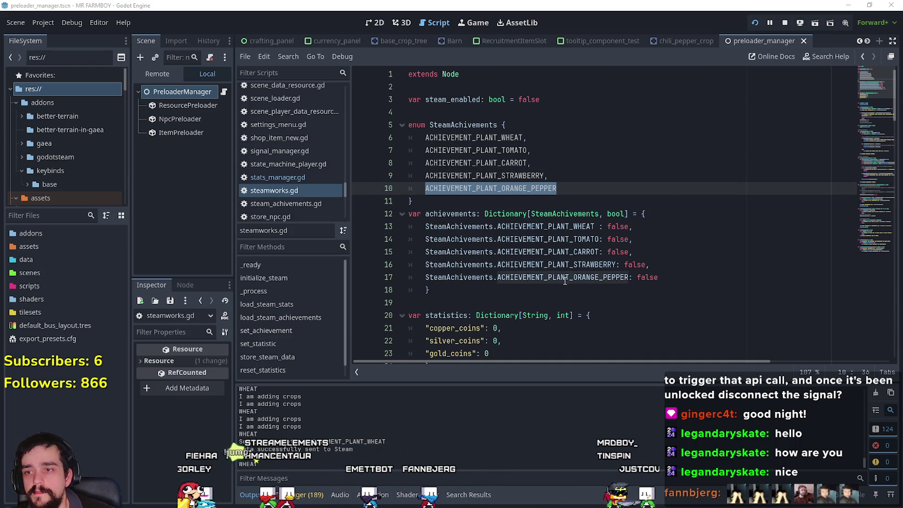
double_click(582, 279)
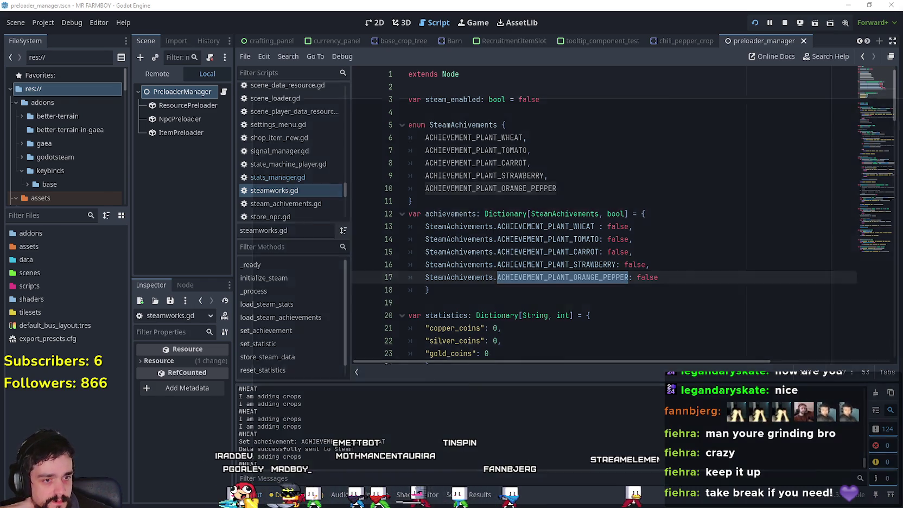
key("alt+Tab")
Open MR FARMBOY's Steam library page showing Plant Wheat unlocked, moving the game window aside.
left_click(125, 117)
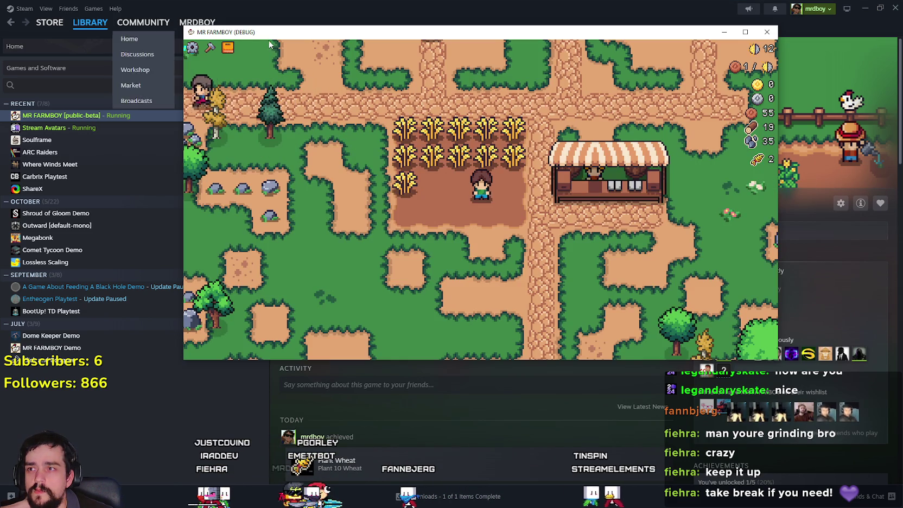
mouse_move(265, 37)
left_mouse_down()
mouse_move(329, 180)
mouse_move(261, 82)
mouse_move(446, 12)
mouse_move(309, 137)
mouse_move(228, 14)
mouse_move(259, 65)
mouse_move(273, 67)
left_mouse_up()
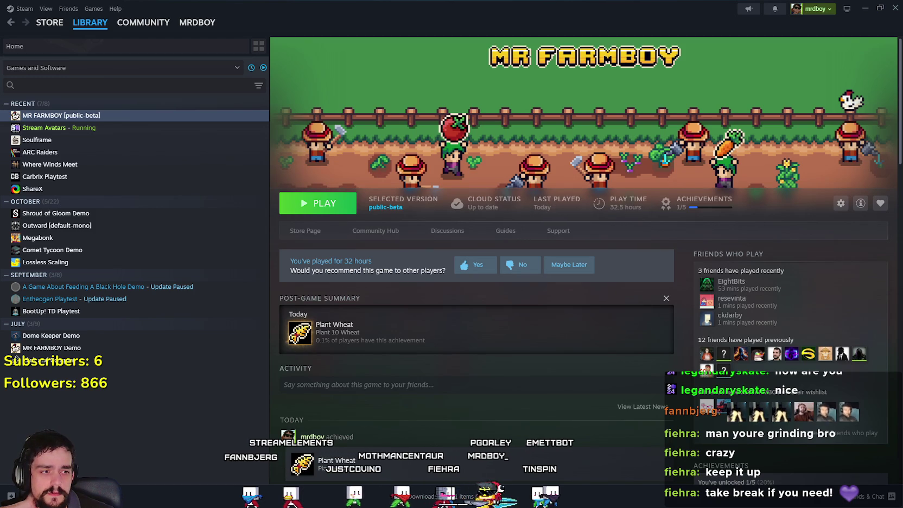
key("alt+Tab")
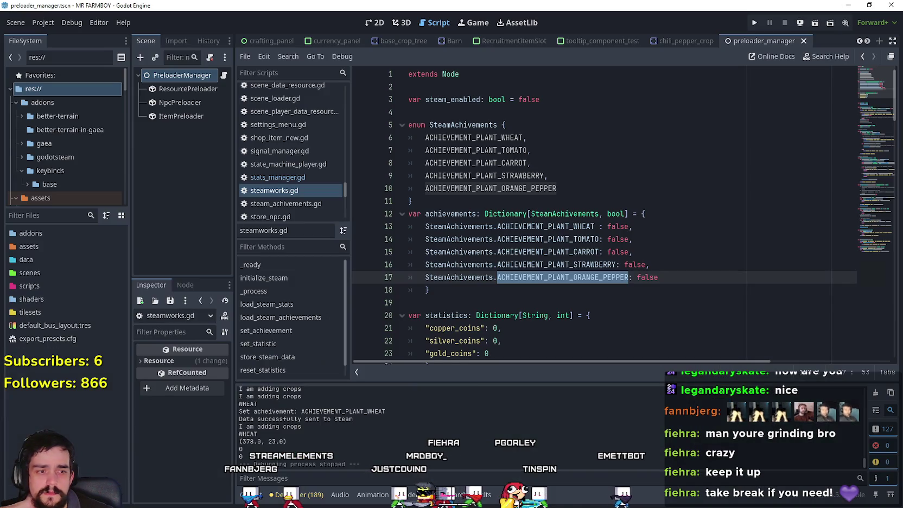
Shrink the editor, run the MR FARMBOY project, and load Save 3 via Continue.
mouse_move(540, 4)
left_mouse_down()
mouse_move(540, 104)
mouse_move(604, 105)
left_mouse_up()
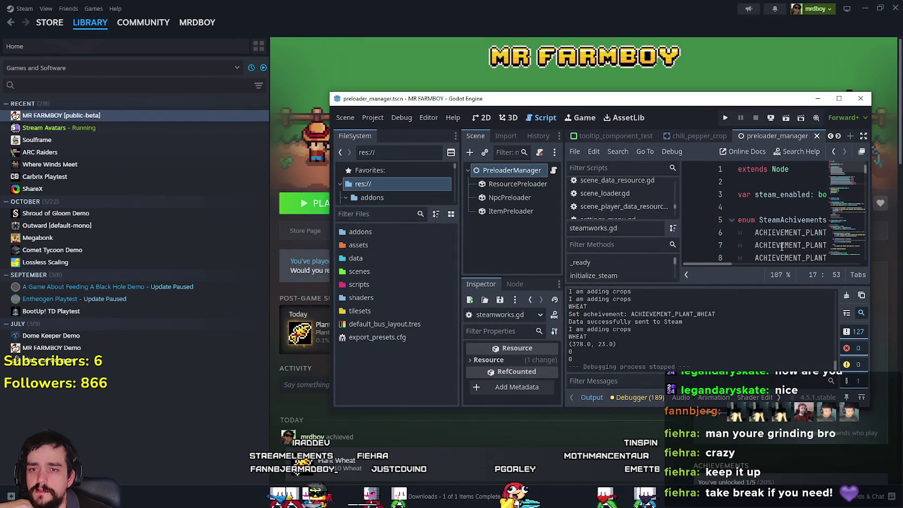
left_click(754, 205)
left_click(724, 117)
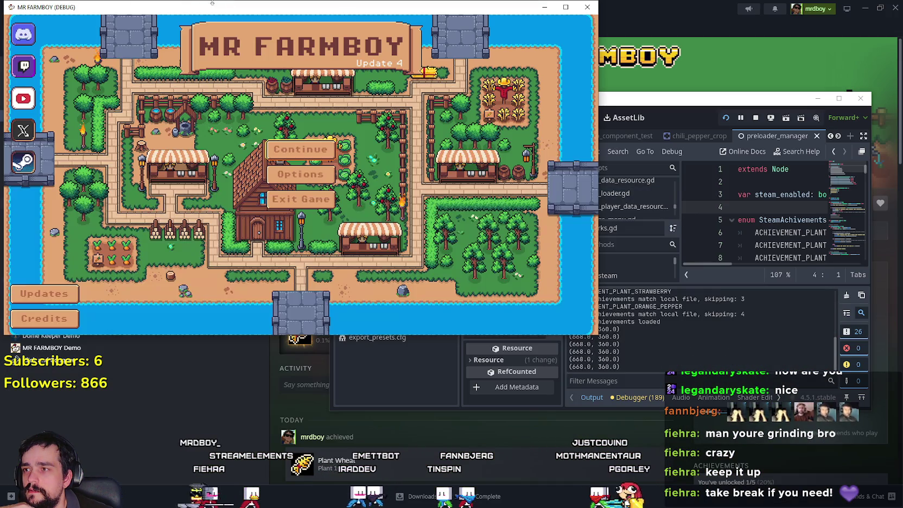
mouse_move(183, 7)
left_mouse_down()
mouse_move(566, 61)
mouse_move(403, 46)
left_mouse_up()
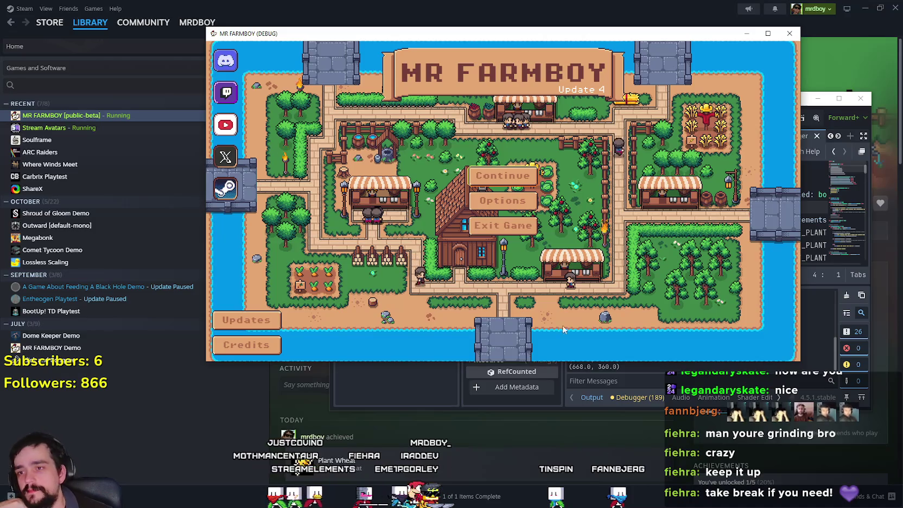
left_click(520, 178)
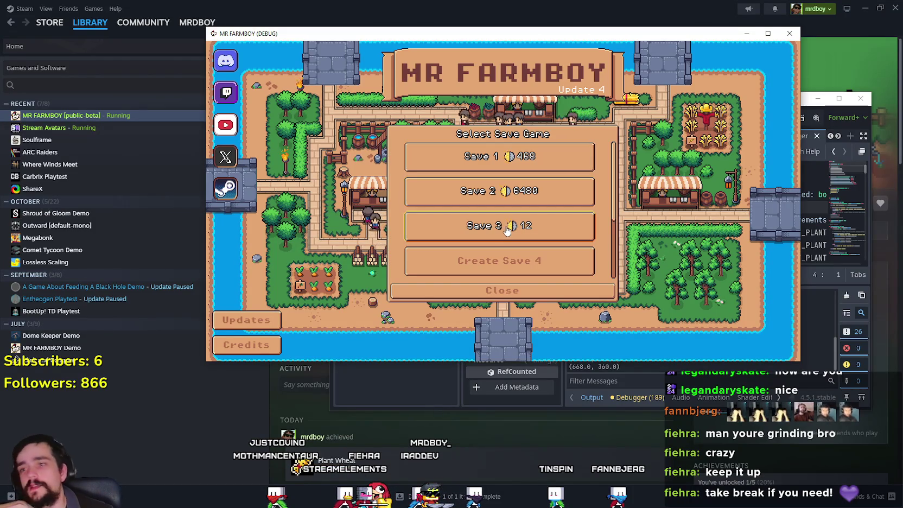
left_click(510, 230)
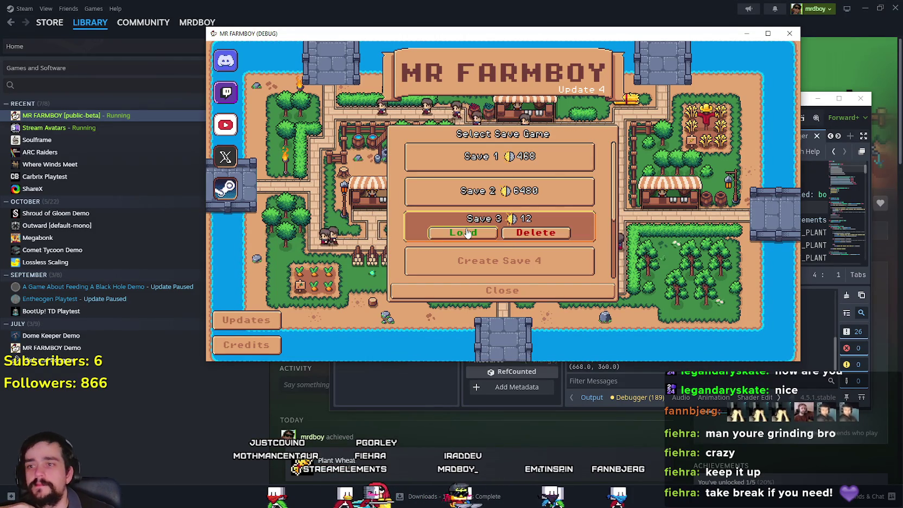
left_click(463, 230)
scroll(767, 447, "down", 3)
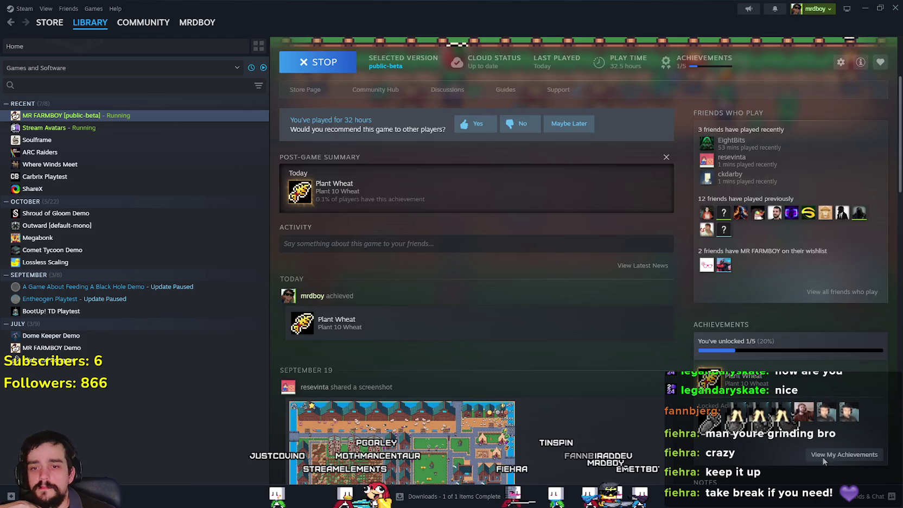
Close the achievements overview and open the store page's full achievements list.
left_click(844, 454)
left_click(778, 71)
scroll(401, 197, "up", 3)
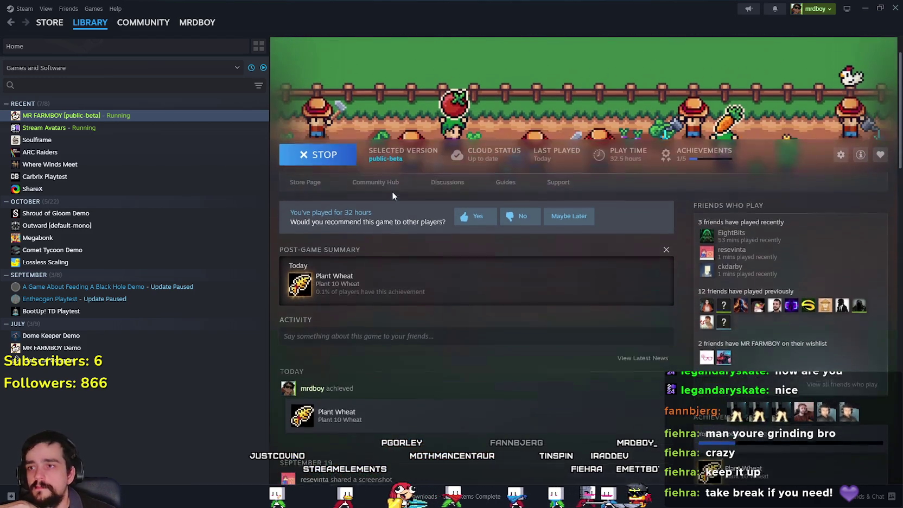
left_click(304, 183)
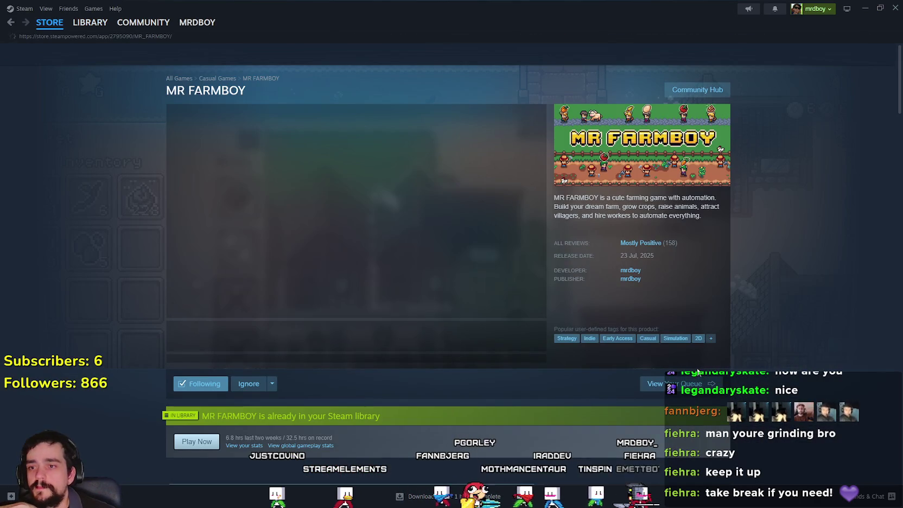
scroll(433, 332, "down", 10)
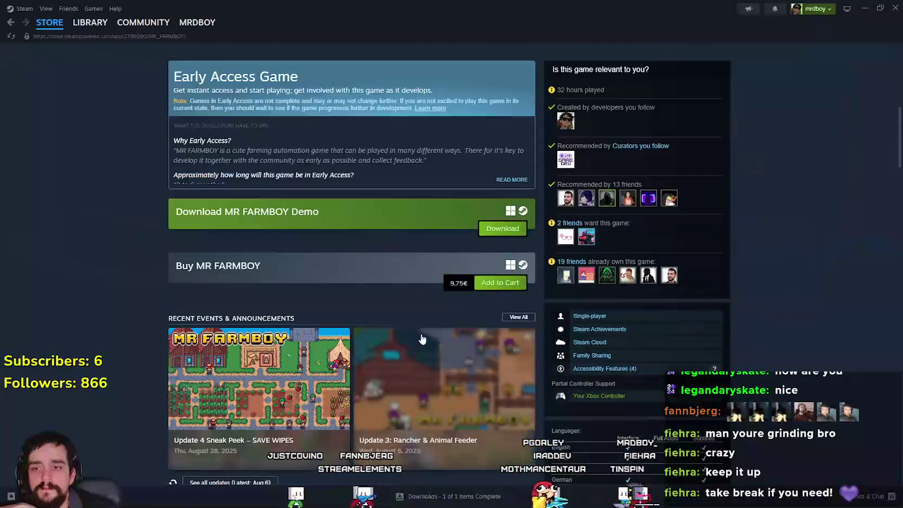
scroll(433, 332, "down", 3)
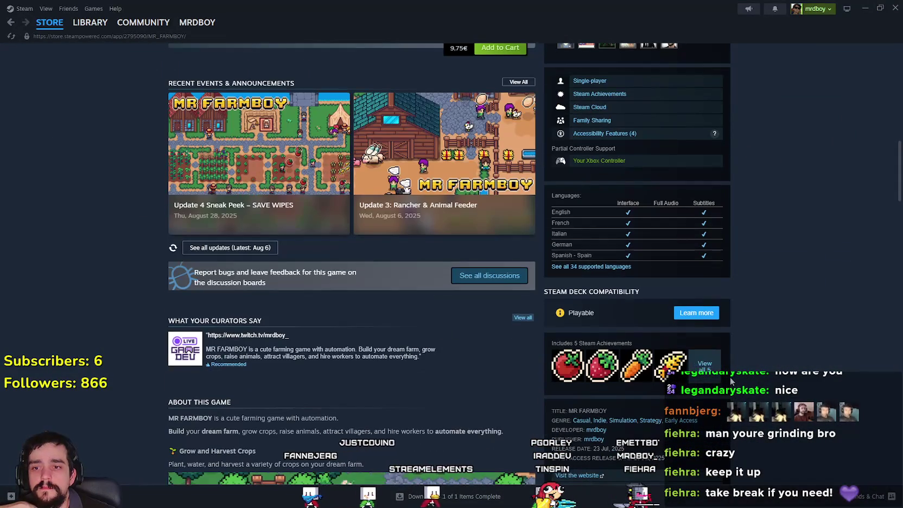
left_click(713, 378)
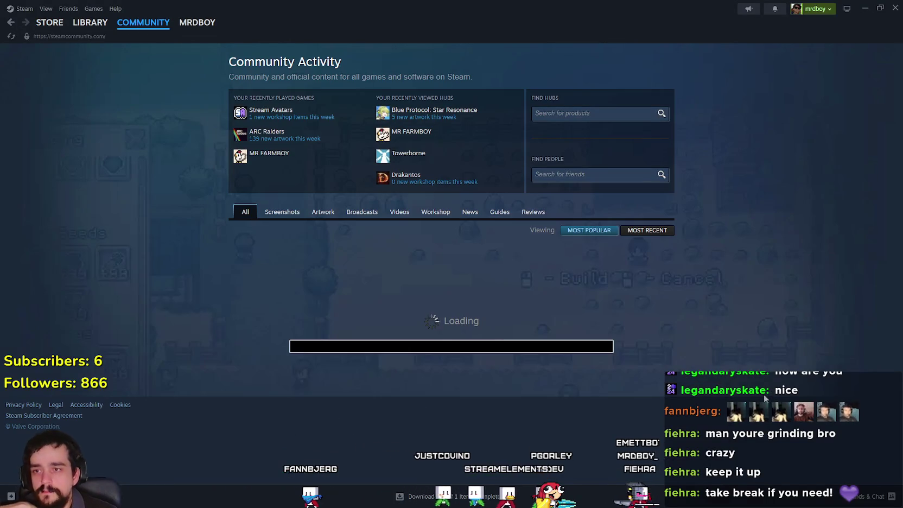
Return to the MR FARMBOY store page, reload it, and view all 5 achievements again.
left_click(11, 23)
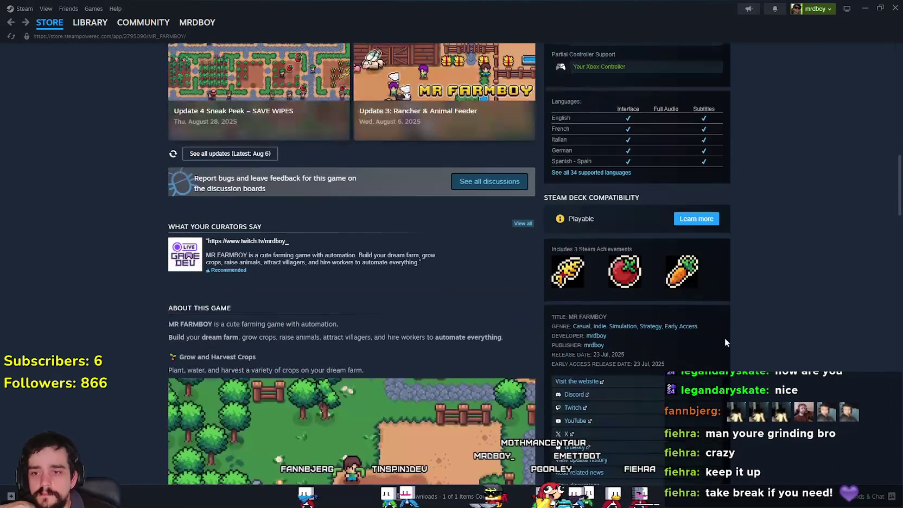
right_click(738, 284)
left_click(762, 293)
right_click(762, 293)
left_click(11, 22)
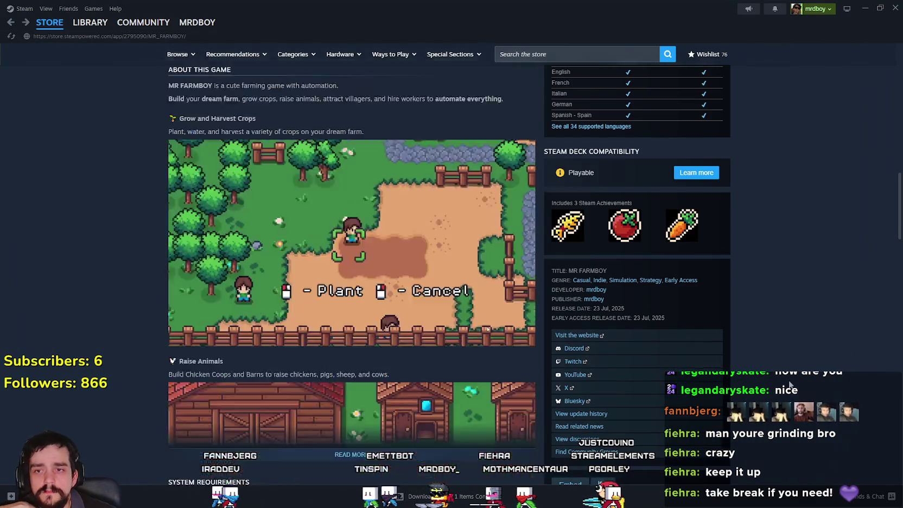
right_click(789, 384)
left_click(779, 358)
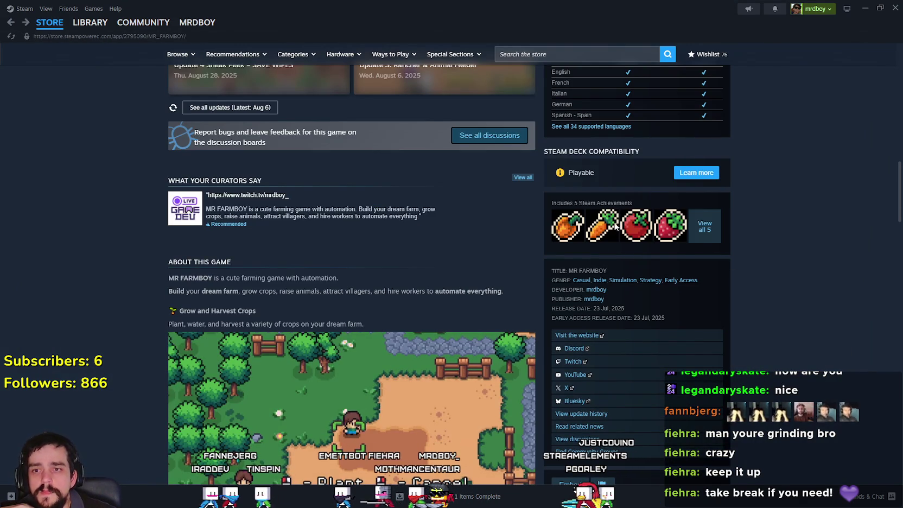
left_click(709, 228)
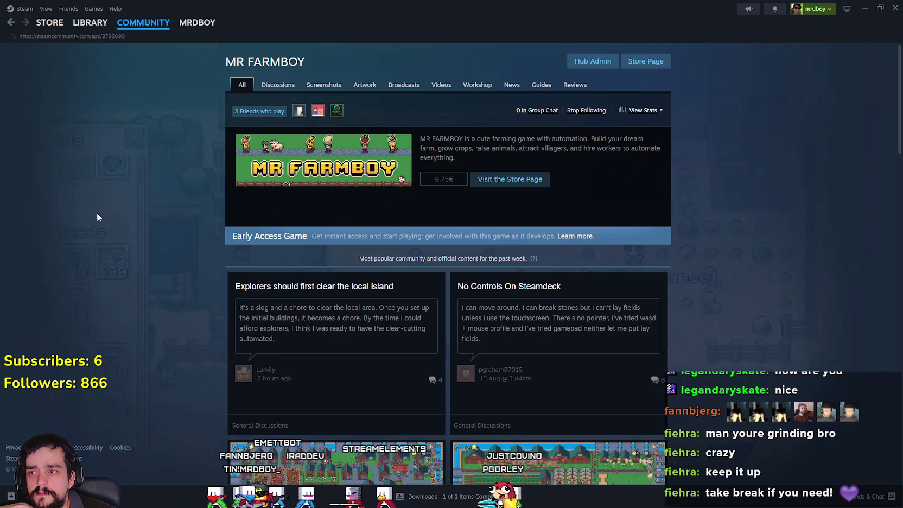
On the MR FARMBOY store page, view all achievements, then return to the store page.
mouse_move(43, 21)
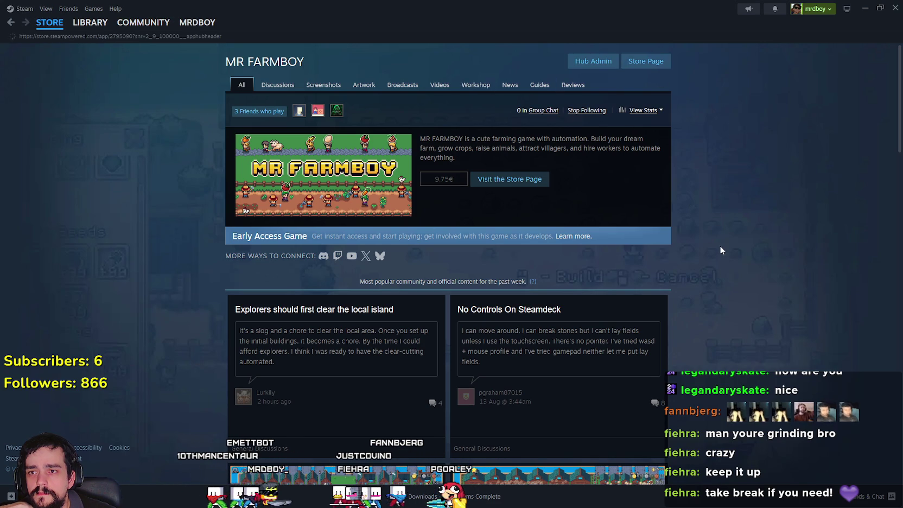
scroll(719, 246, "down", 5)
scroll(790, 278, "down", 6)
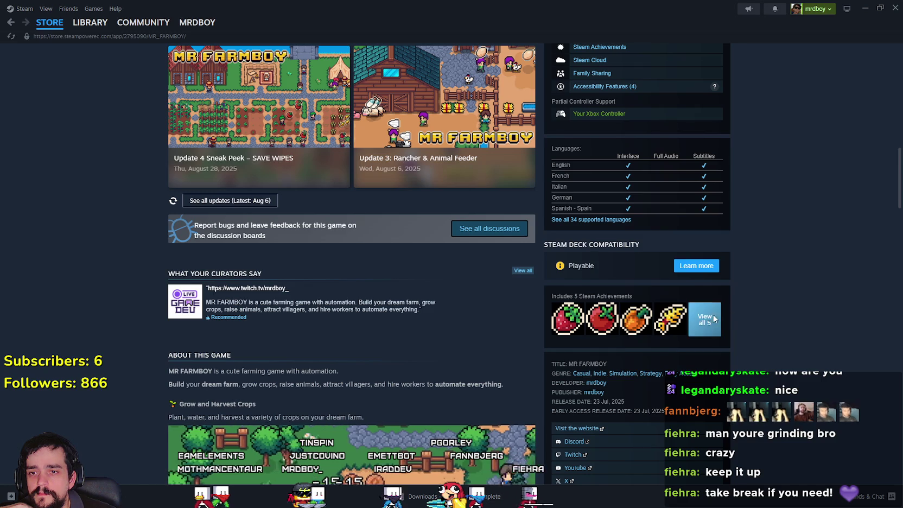
left_click(143, 22)
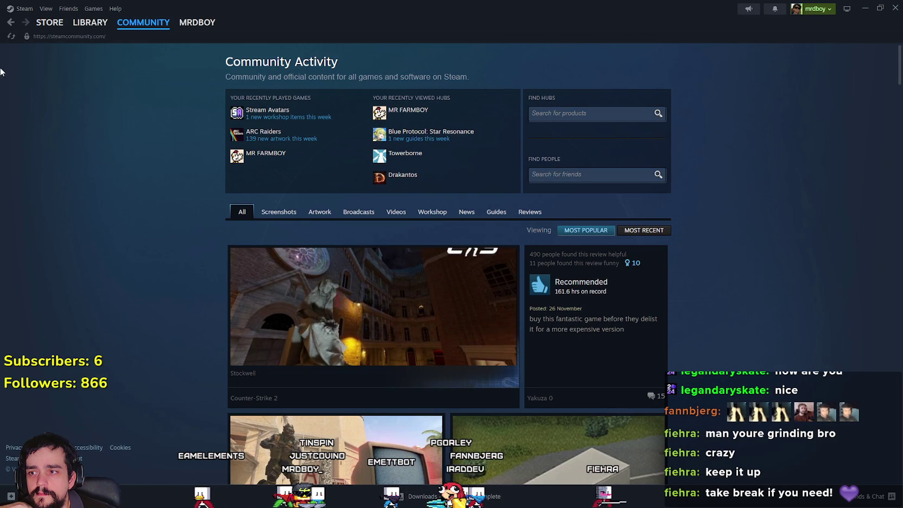
left_click(9, 24)
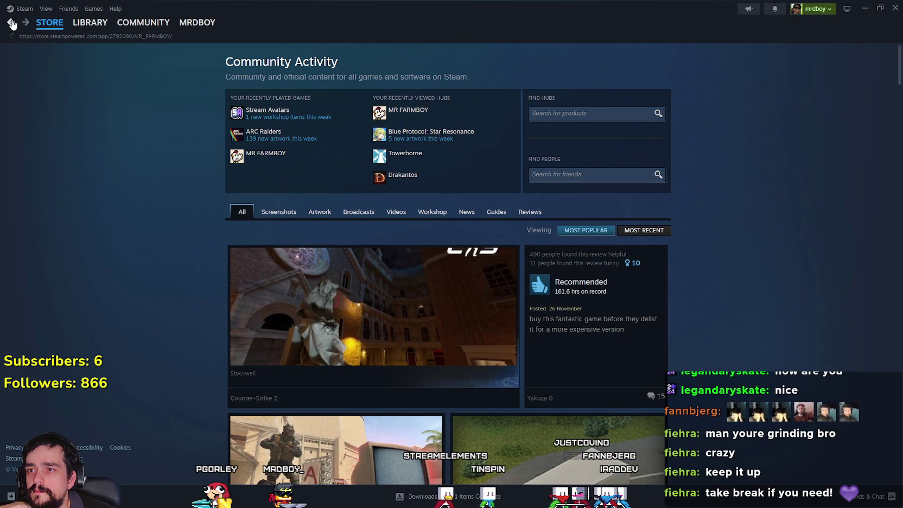
Look over the store page's achievements box again, then minimize Steam to reveal the game.
scroll(778, 391, "up", 1)
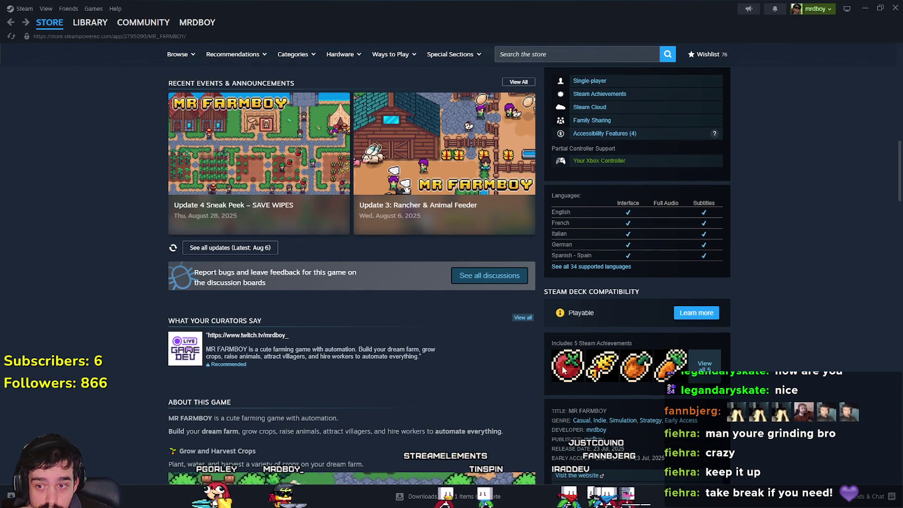
scroll(563, 369, "down", 8)
scroll(577, 383, "up", 5)
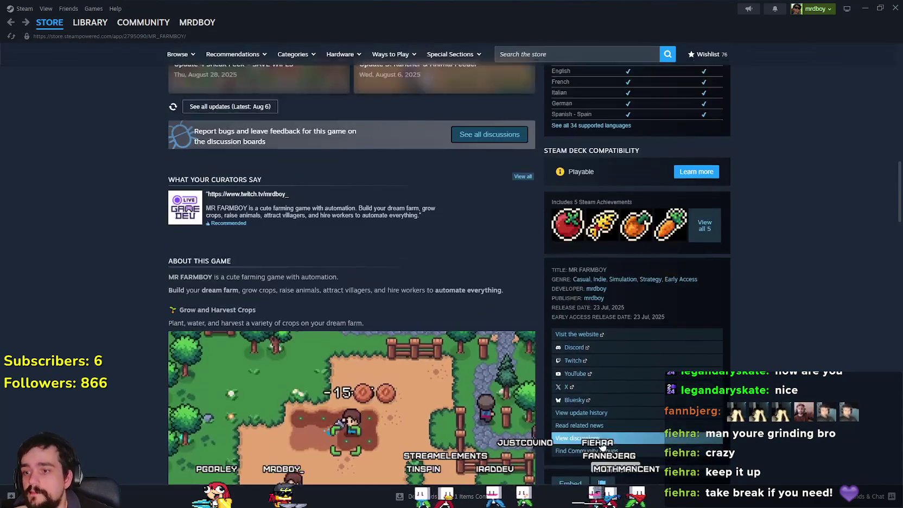
scroll(602, 436, "up", 10)
scroll(602, 436, "down", 4)
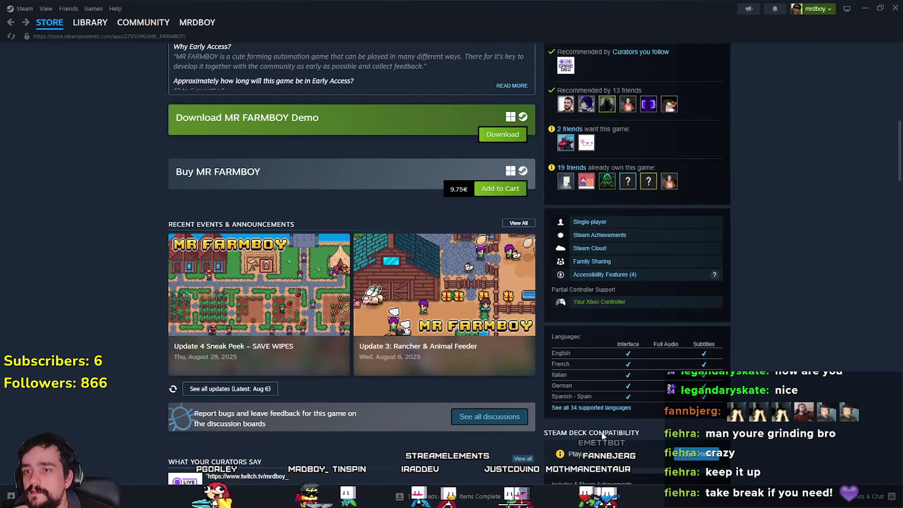
scroll(599, 427, "down", 7)
scroll(599, 427, "up", 1)
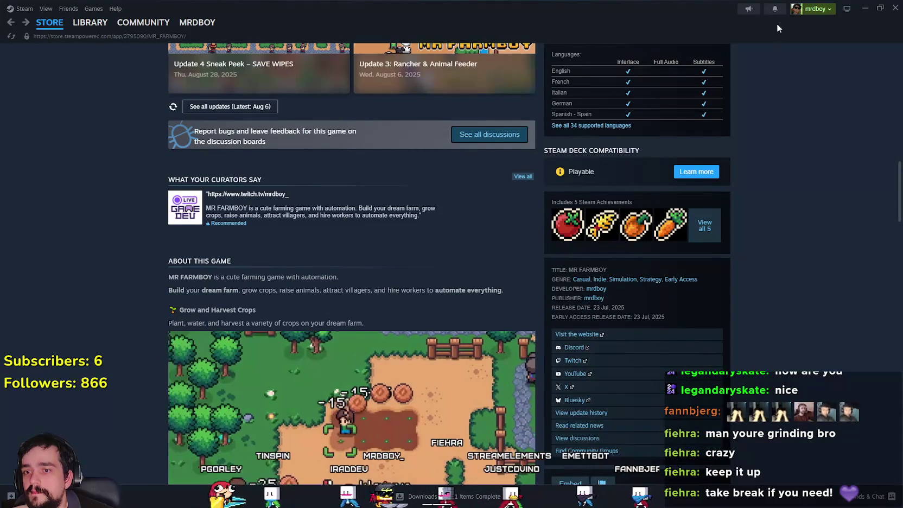
left_click(865, 8)
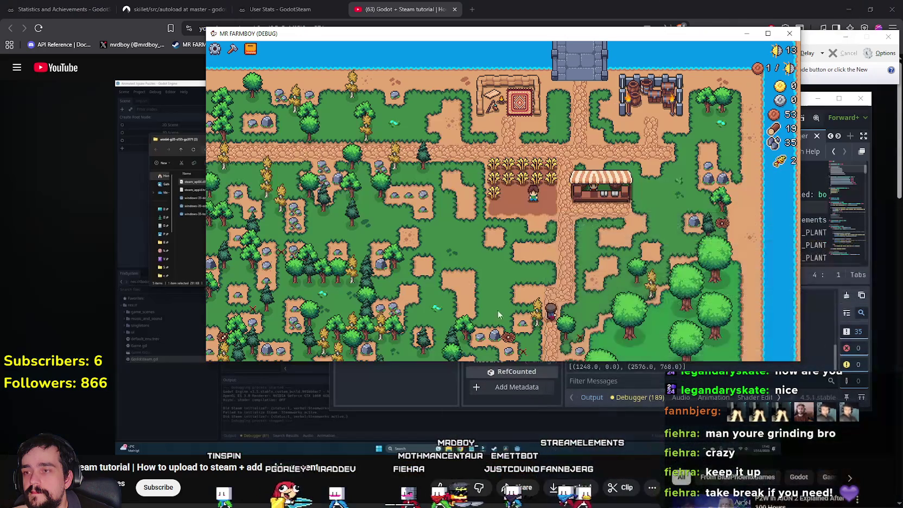
Zoom in, choose Wheat seeds from Crafting, and plant wheat seedlings across the plot.
scroll(555, 222, "up", 3)
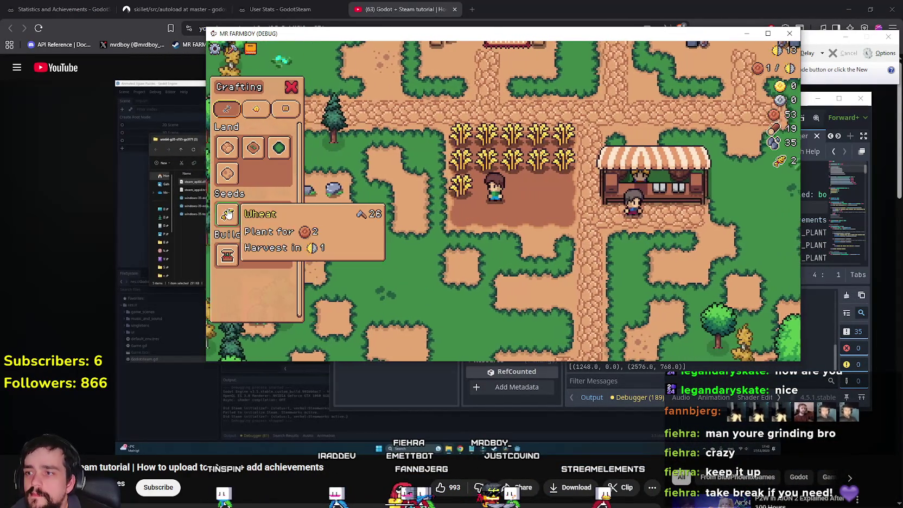
left_click(227, 214)
key("d")
left_click(600, 249)
left_click(600, 250)
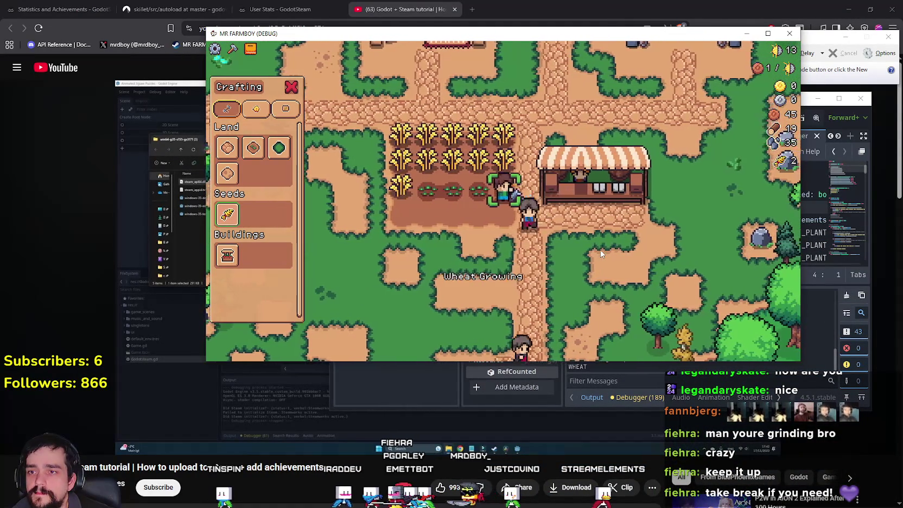
key("a")
left_click(600, 253)
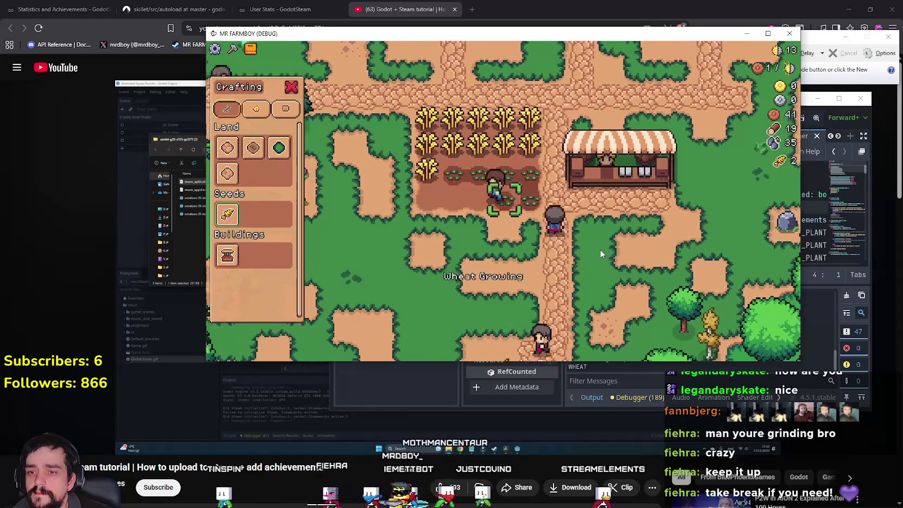
key("a")
left_click(601, 254)
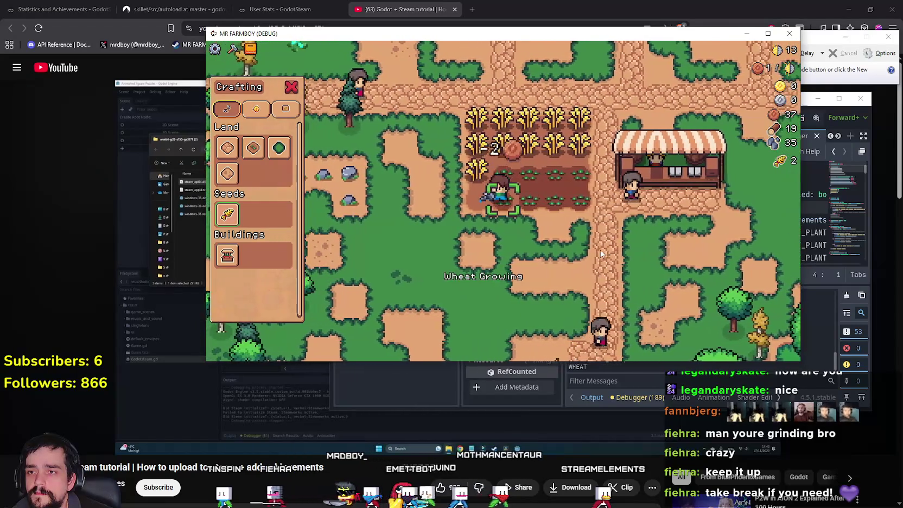
key("d")
left_click(600, 250)
left_click(601, 250)
key("Escape")
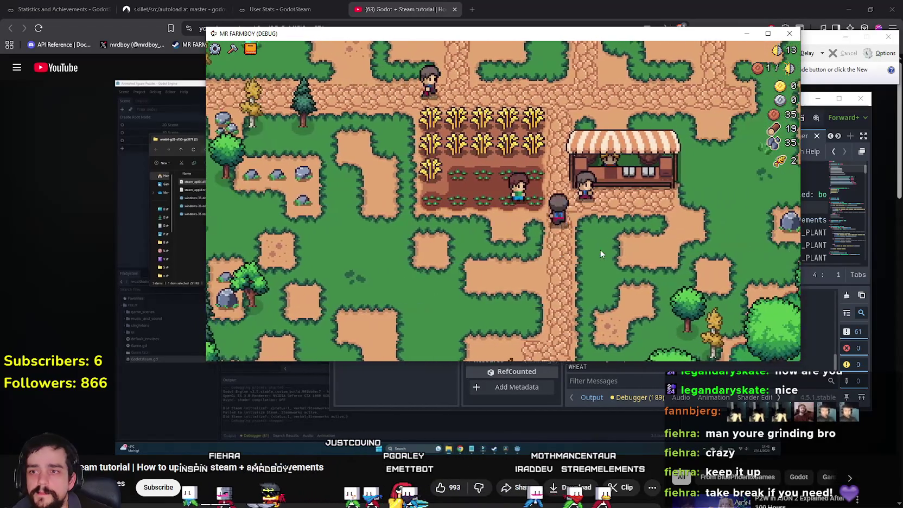
Harvest the ripe wheat on the left side of the field and replant those tiles.
key("w")
key("a")
left_click(577, 265)
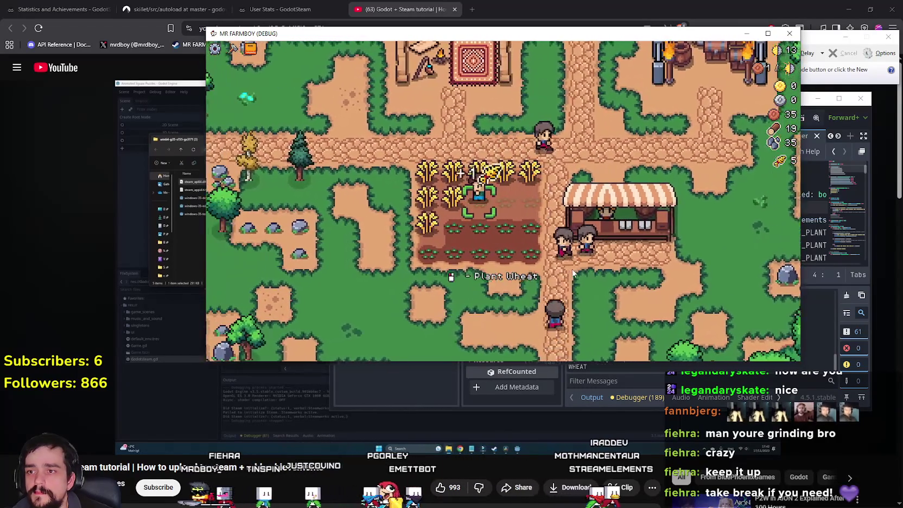
key("a")
left_click(572, 273)
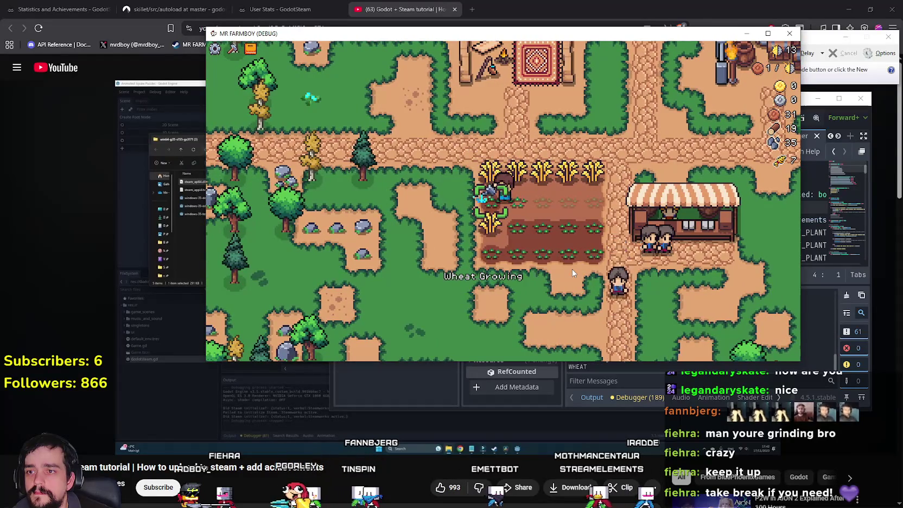
key("s")
left_click(572, 273)
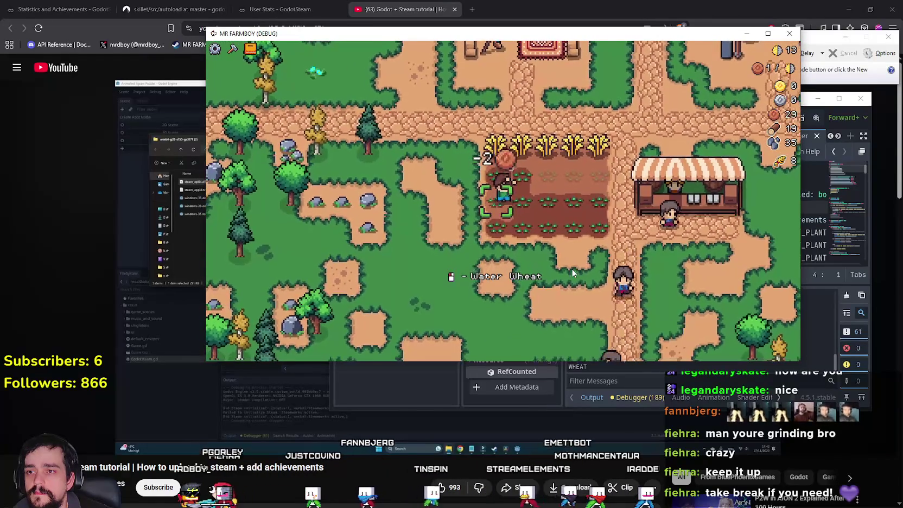
left_click(571, 272)
key("d")
left_click(573, 274)
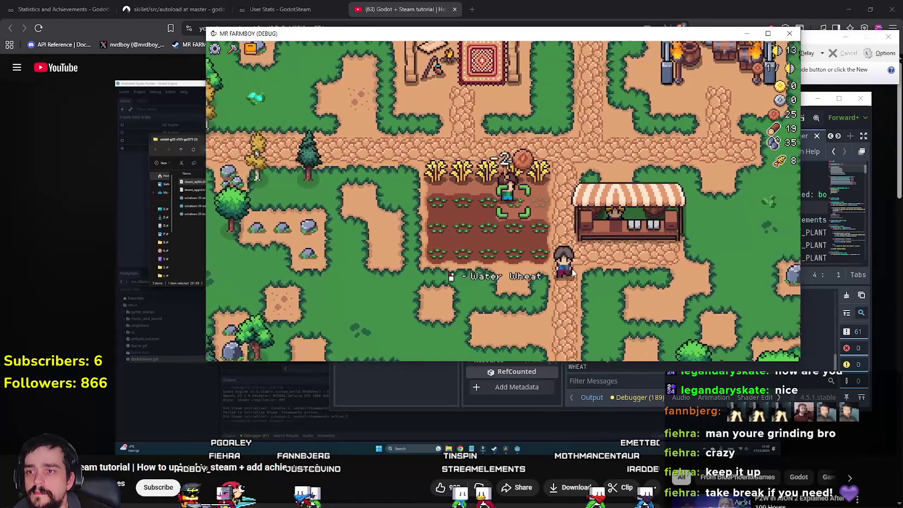
left_click(572, 273)
Harvest and replant the remaining wheat tiles, right side then back left.
key("d")
left_click(573, 273)
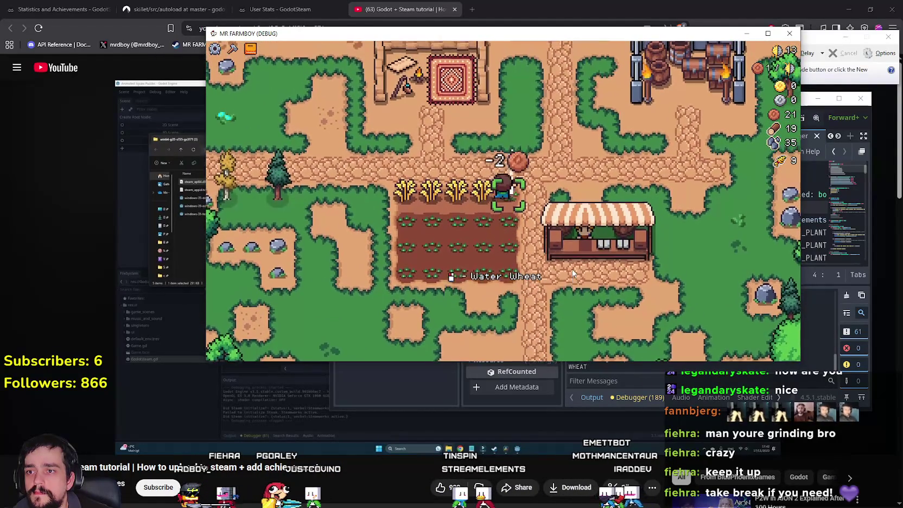
left_click(572, 273)
key("a")
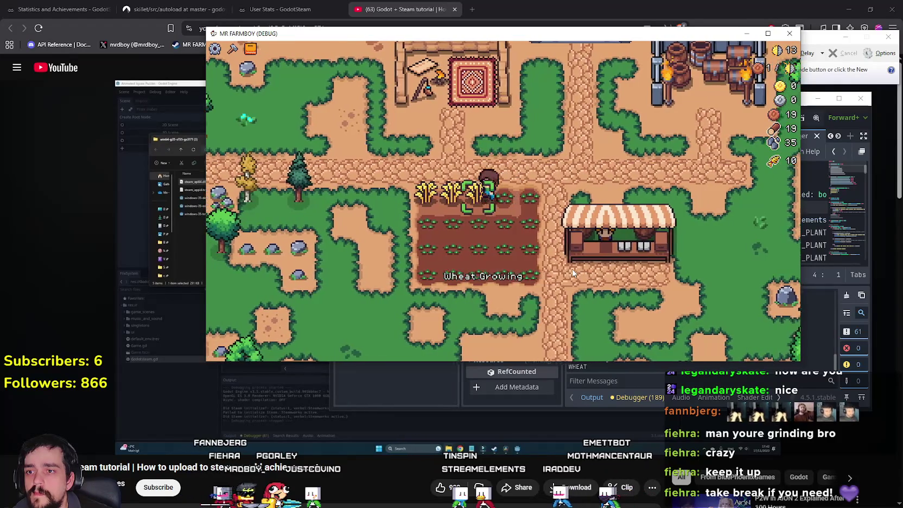
key("a")
left_click(572, 273)
left_click(573, 272)
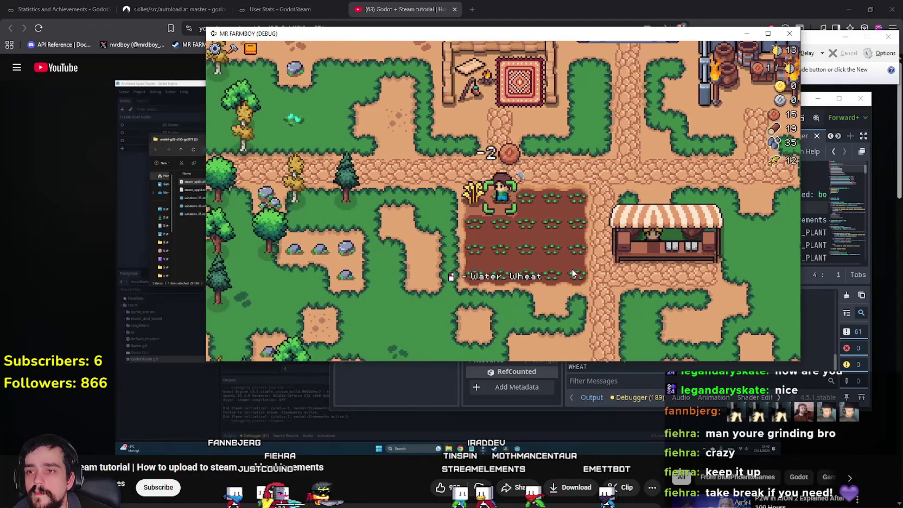
left_click(572, 271)
key("s")
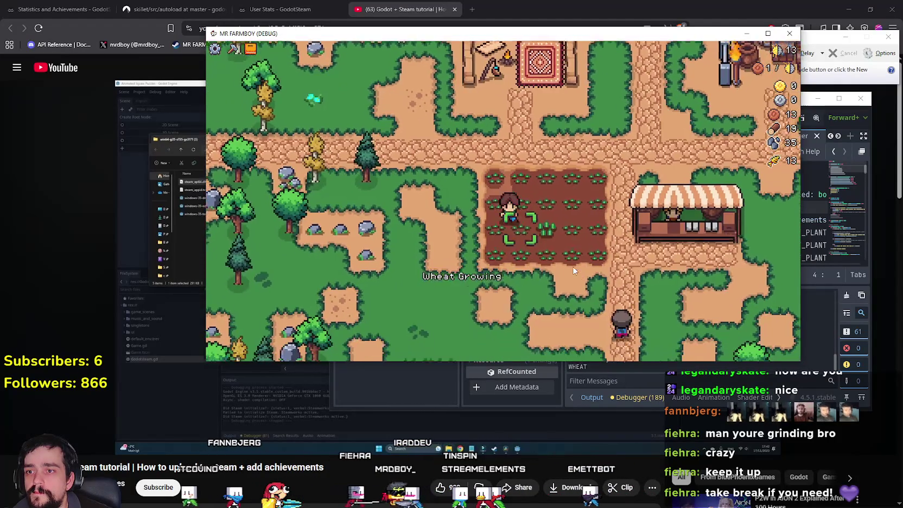
Visit the Market stall, close it, then maximize the game window.
key("d")
left_click(578, 202)
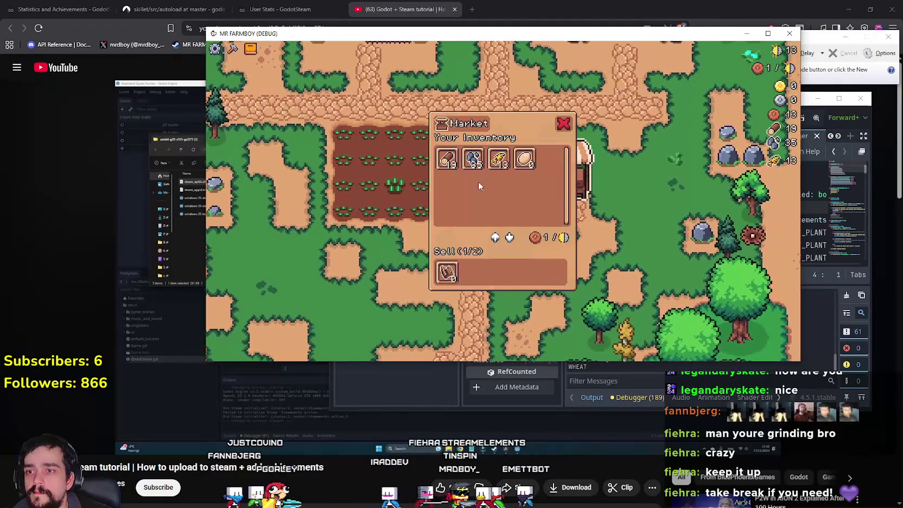
mouse_move(459, 274)
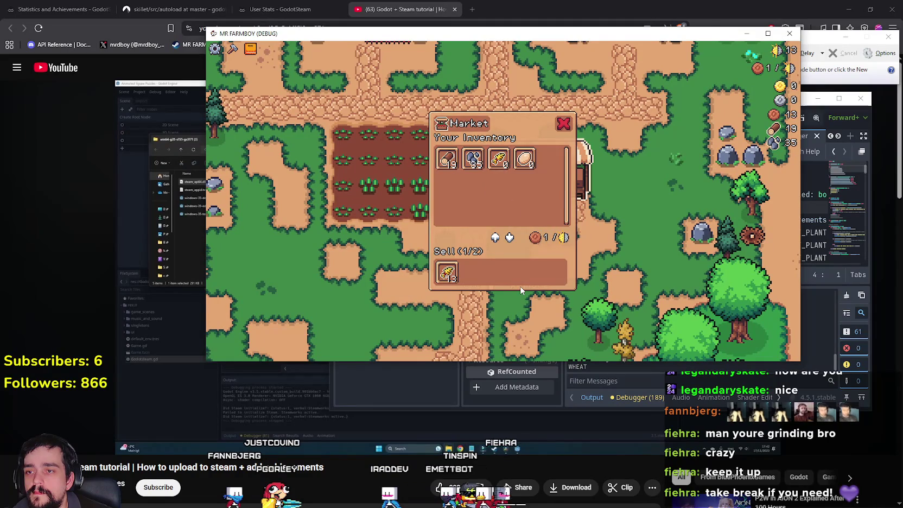
key("a")
key("s")
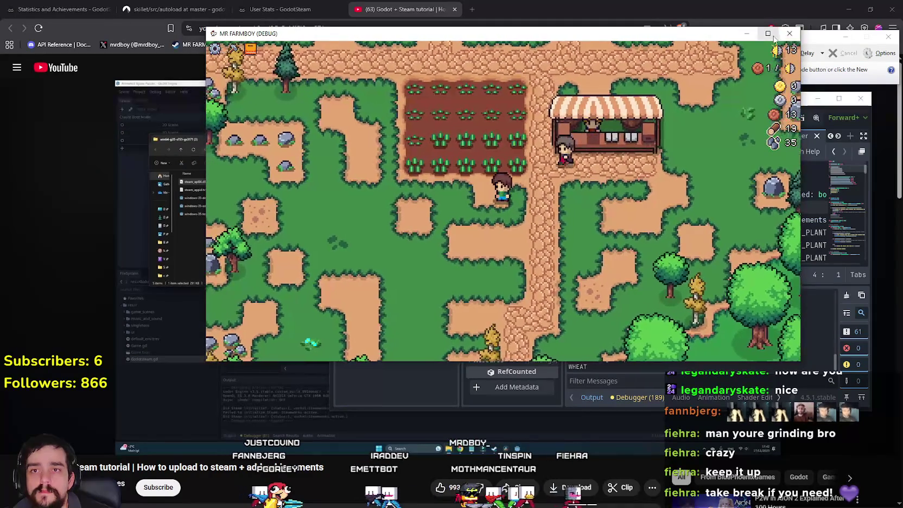
left_click(774, 34)
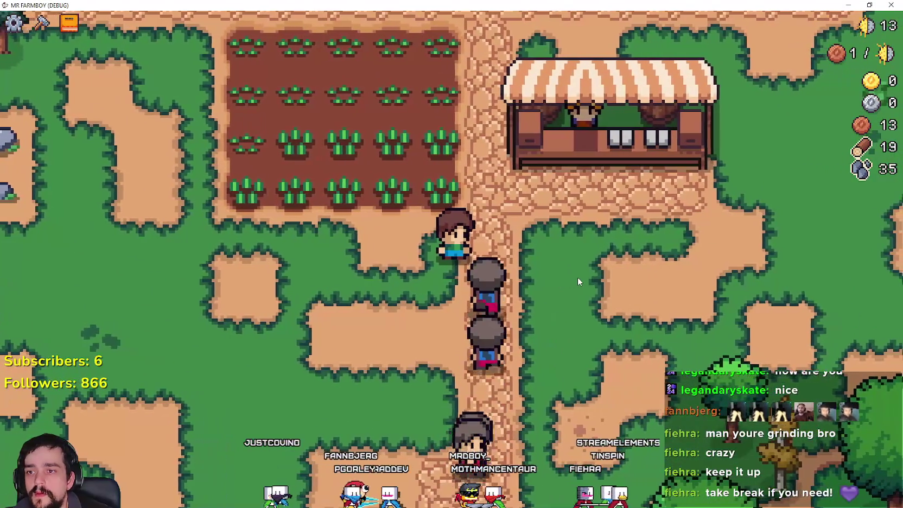
Chop the nearby tree, the yellow tree and a pine for wood, then mine a rock.
key("d")
key("s")
left_click(580, 273)
key("s")
left_click(580, 273)
key("w")
key("d")
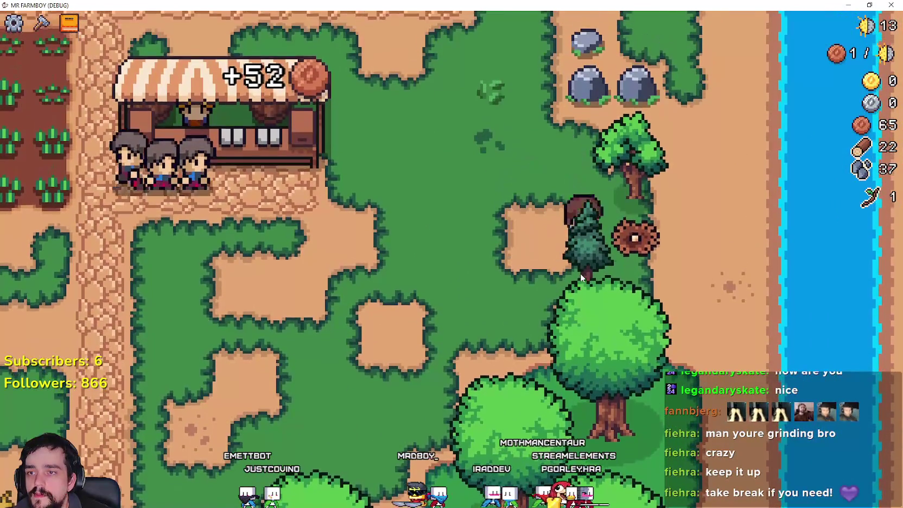
key("d")
key("s")
left_click(581, 273)
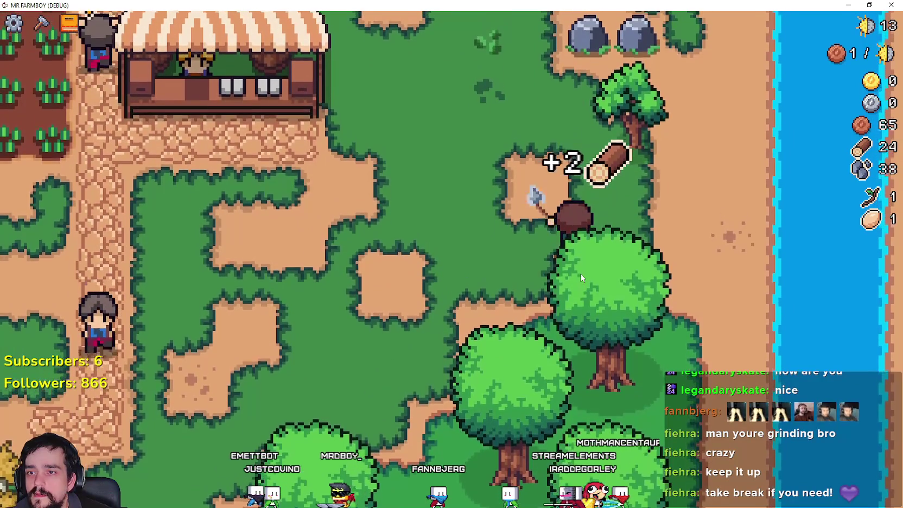
key("w")
left_click(580, 273)
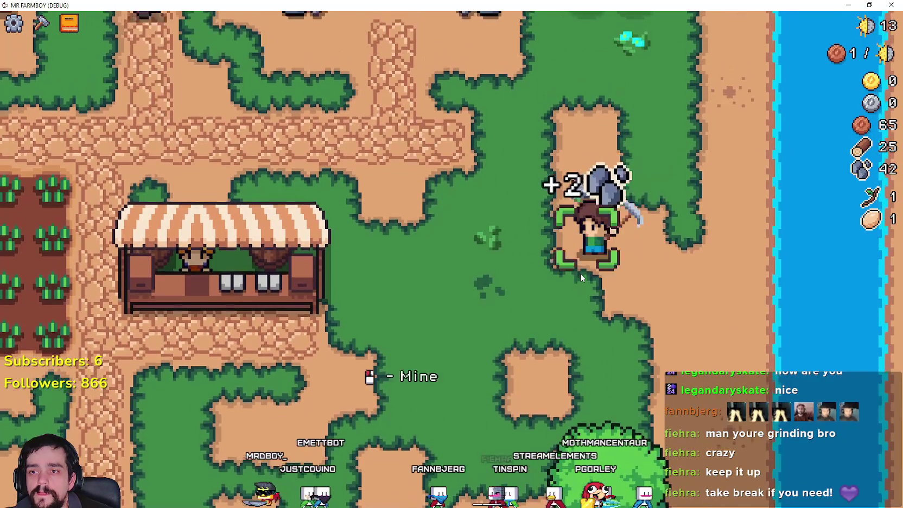
Roam far left and back, gathering wood and mining rocks along the way.
key("w")
key("a")
key("a")
key("a")
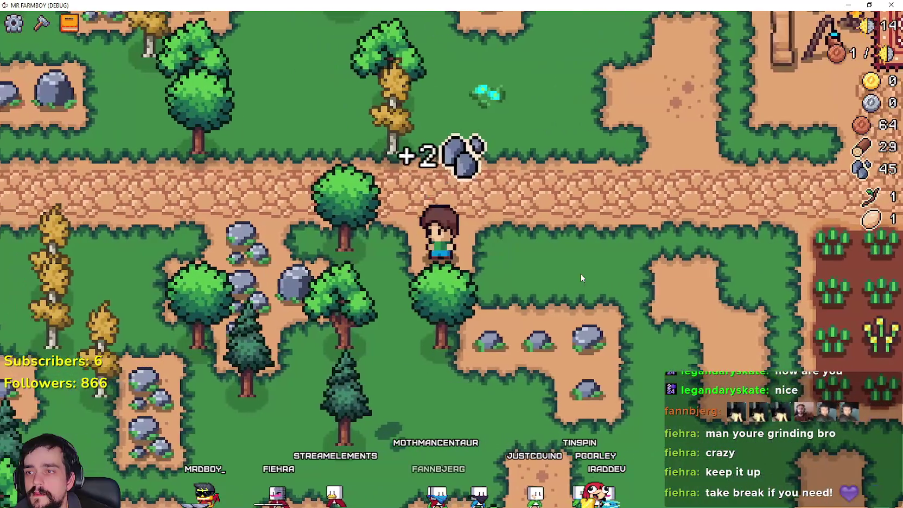
key("a")
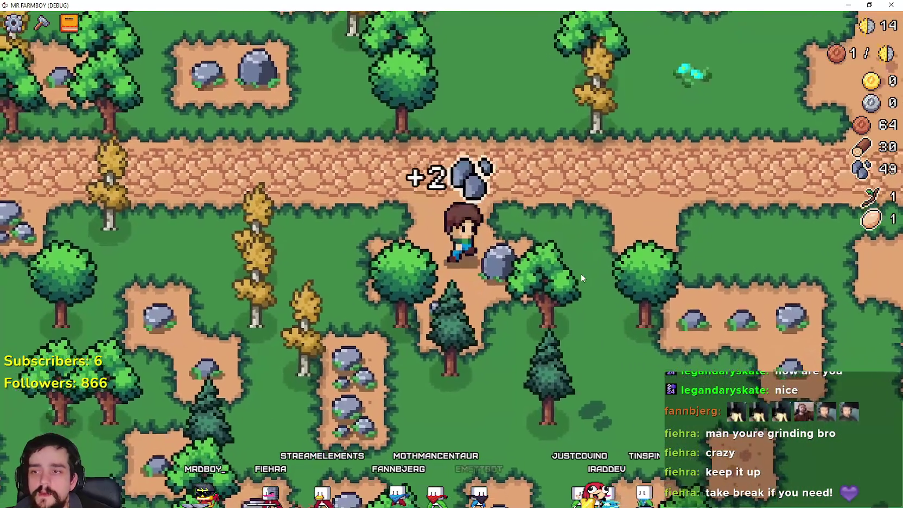
key("d")
key("s")
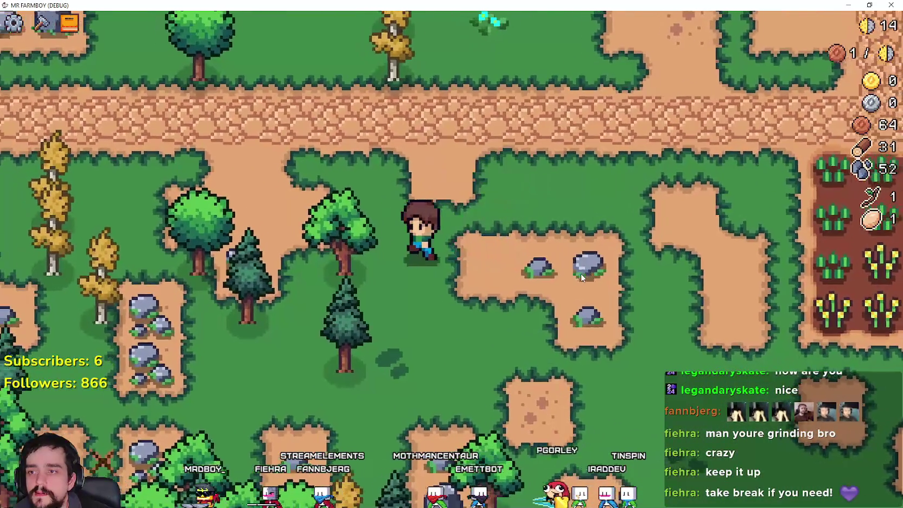
key("d")
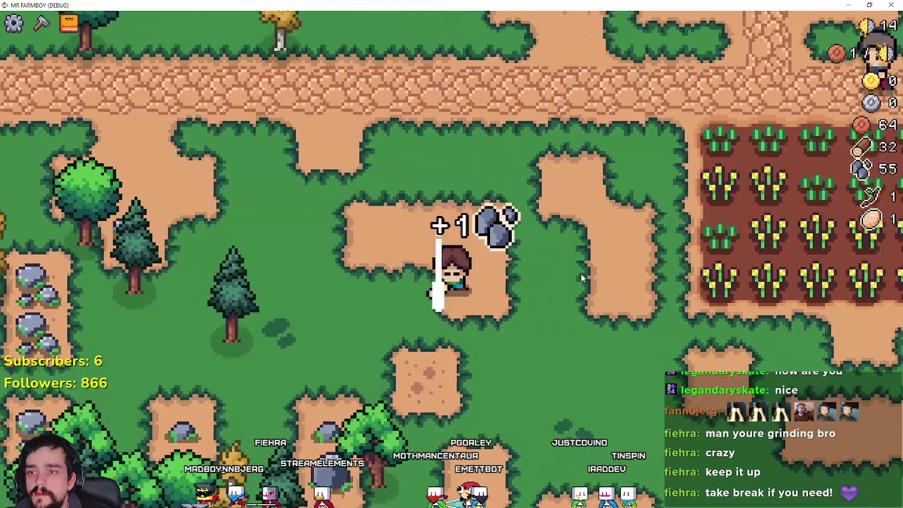
key("s")
key("a")
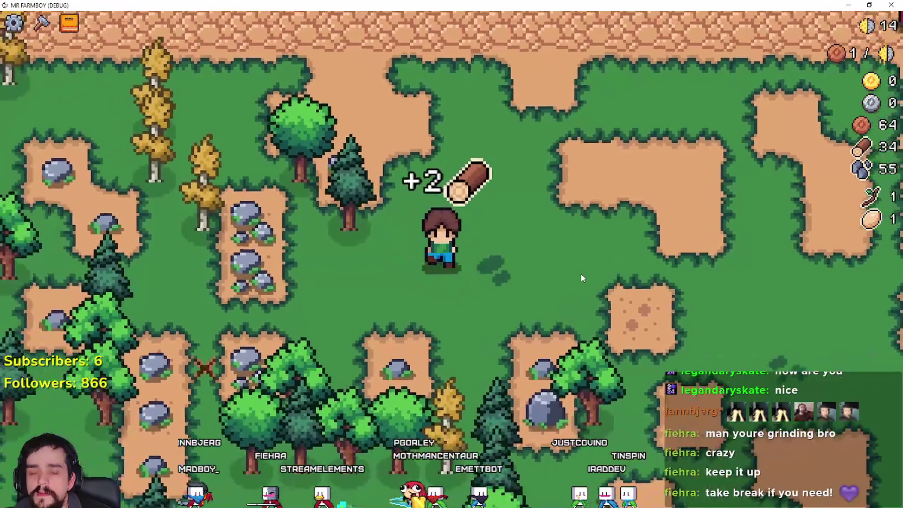
key("s")
key("d")
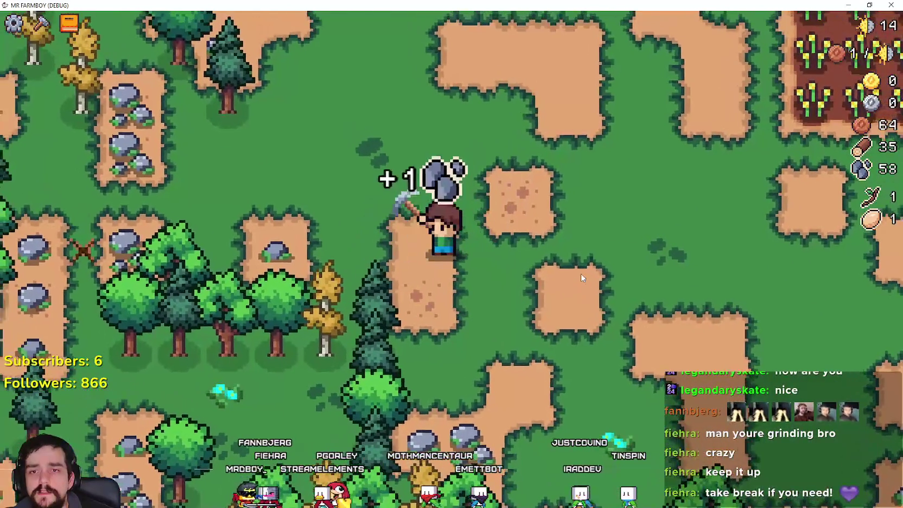
key("d")
Keep mining rocks and chopping trees, bringing the totals to 55 wood and 66 stone.
key("s")
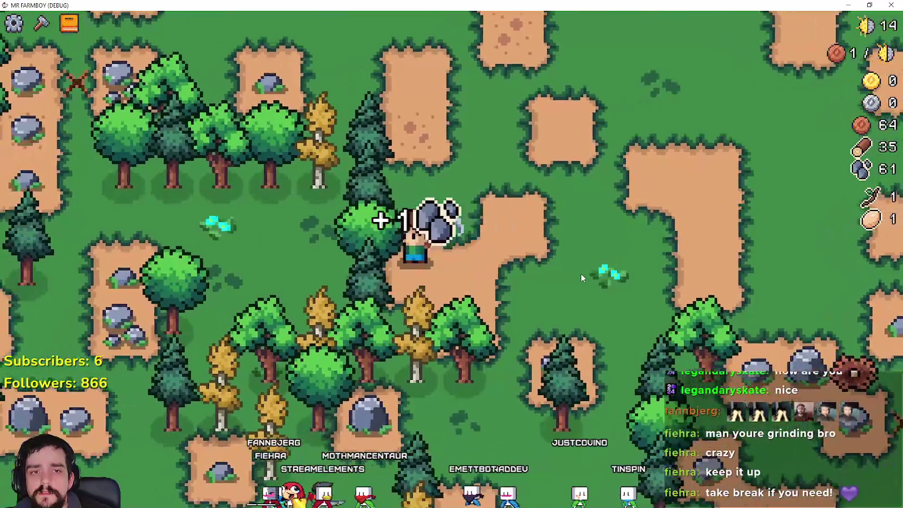
key("a")
key("d")
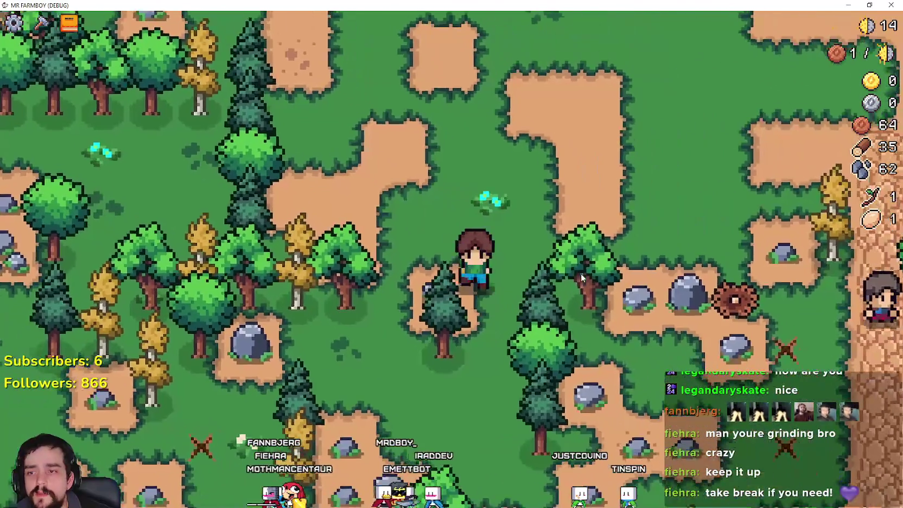
key("s")
key("a")
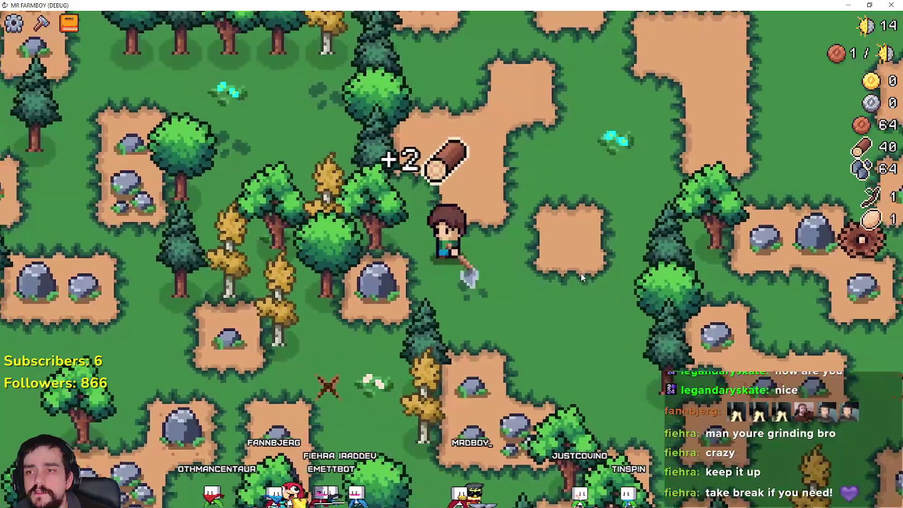
key("s")
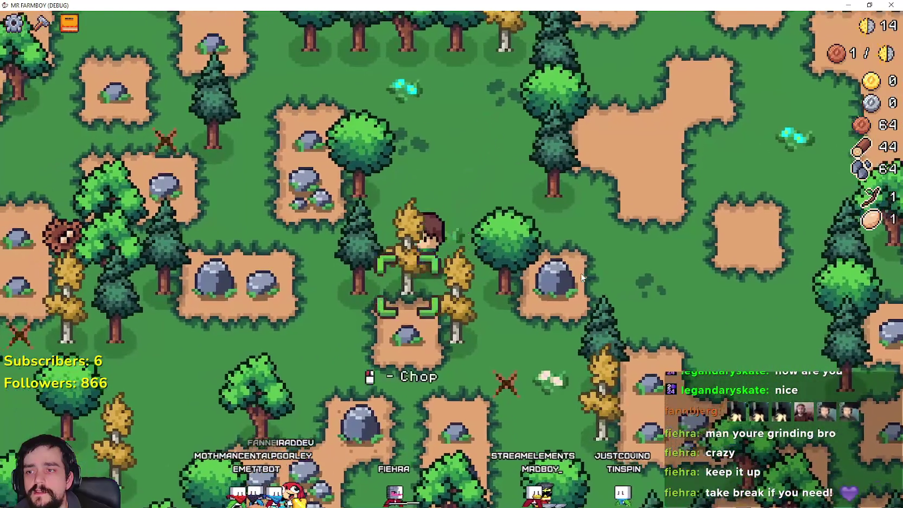
key("s")
key("d")
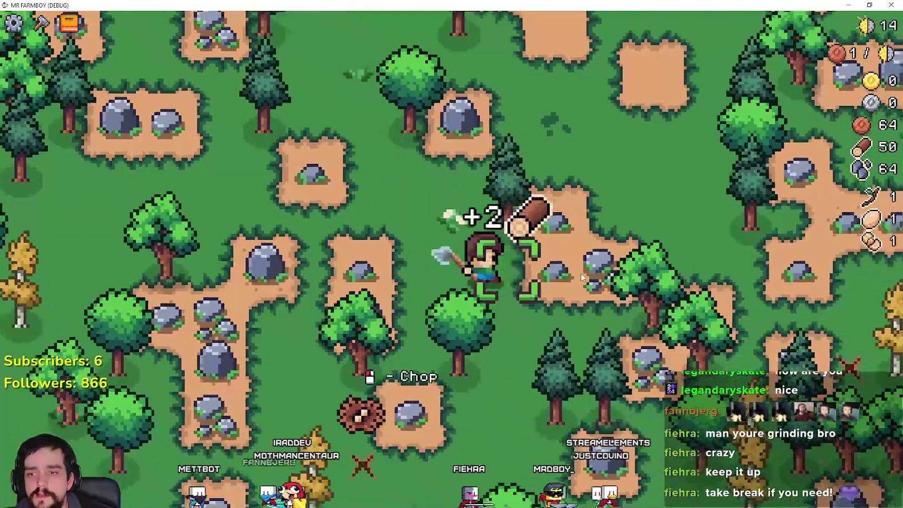
key("d")
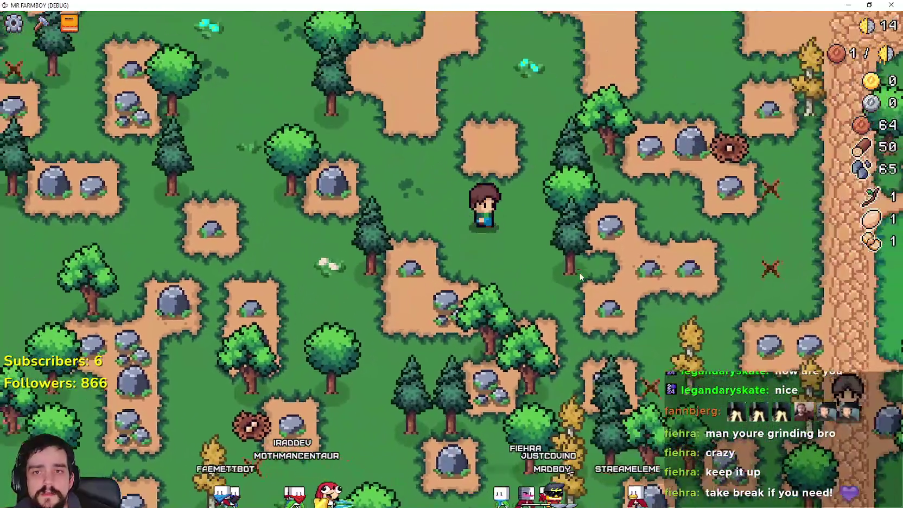
key("w")
key("d")
Chop one more tree, walk up the stone path, and bring up the Crafting list.
key("w")
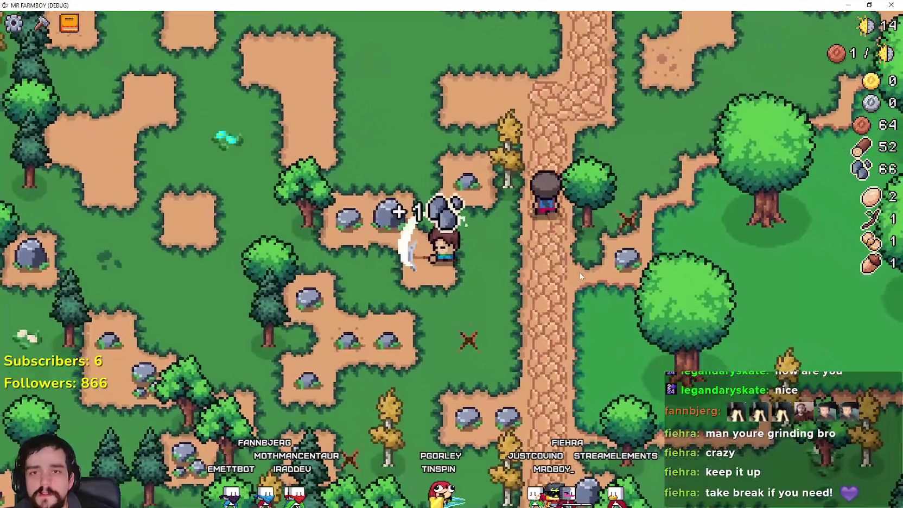
key("d")
key("w")
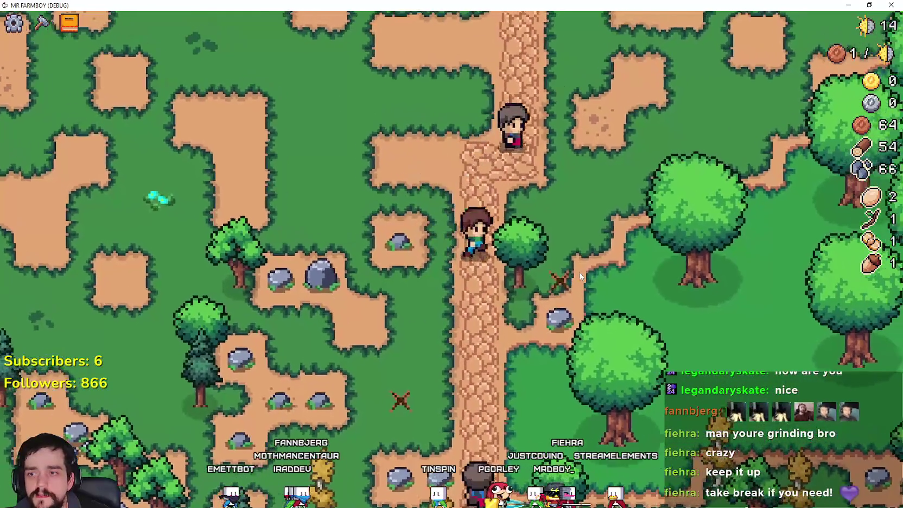
key("w")
key("c")
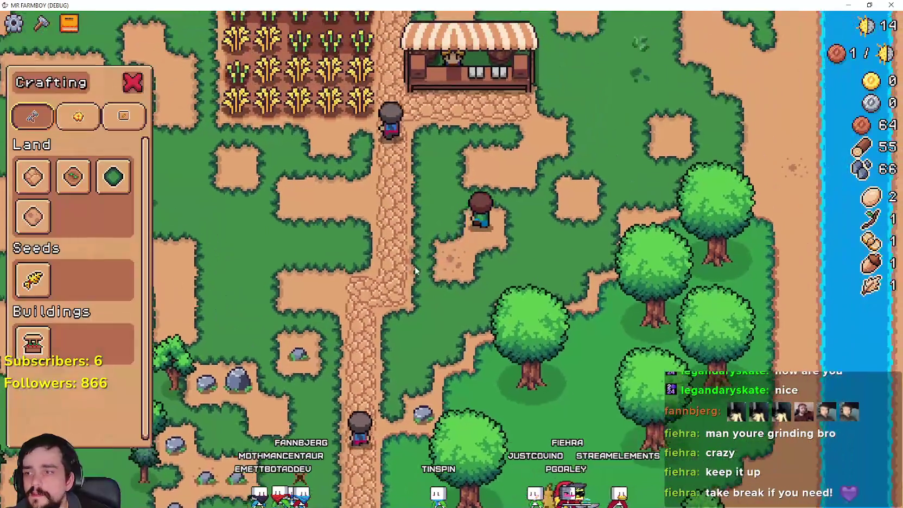
Close Crafting and harvest and replant the first ripe wheat along the row.
key("w")
key("a")
key("c")
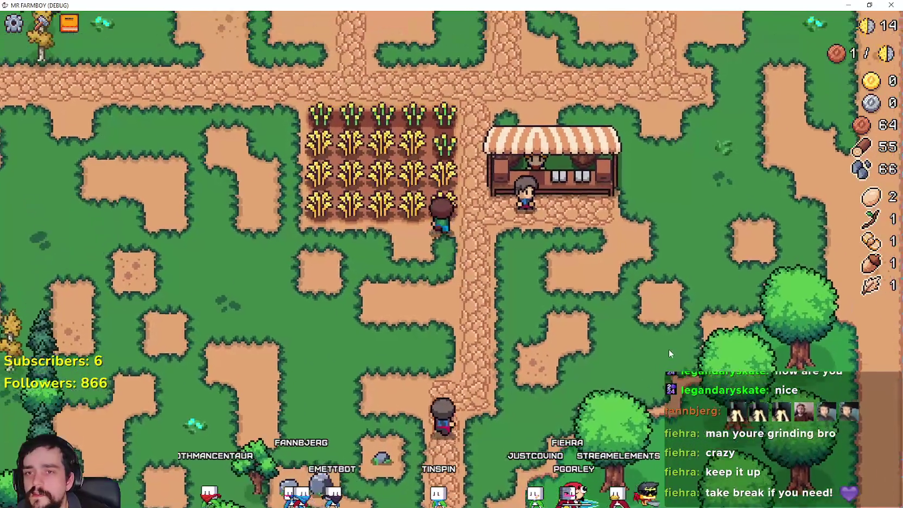
key("w")
key("e")
key("e")
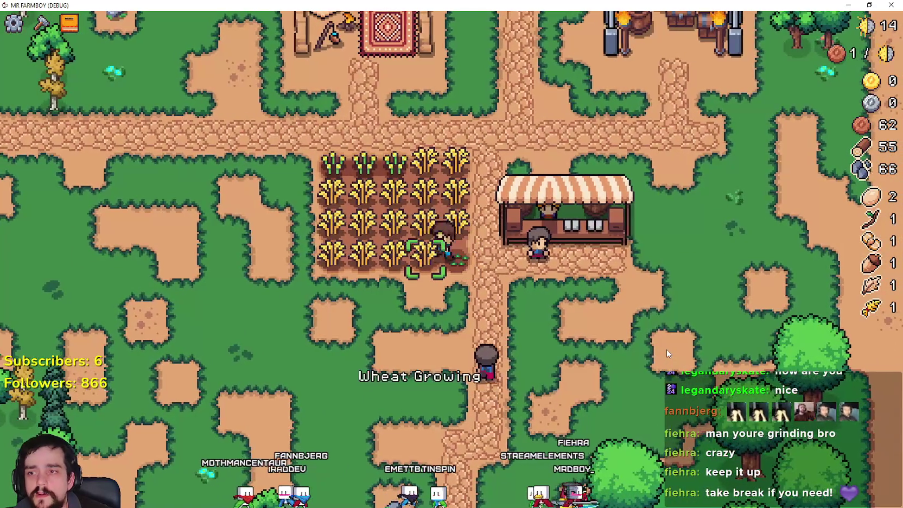
key("a")
key("e")
key("e")
key("a")
key("e")
key("e")
key("e")
Check the Crops advancements showing Tomato unlocked, then harvest the next wheat tile.
key("b")
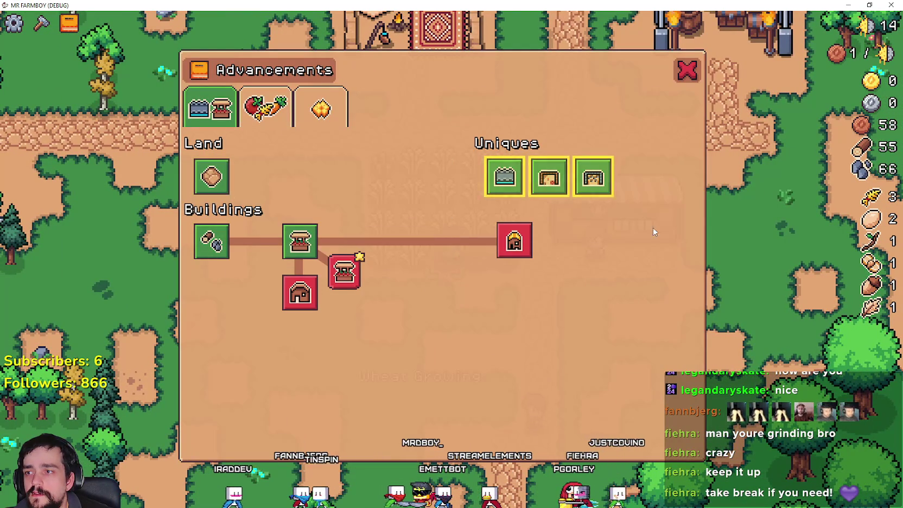
left_click(262, 124)
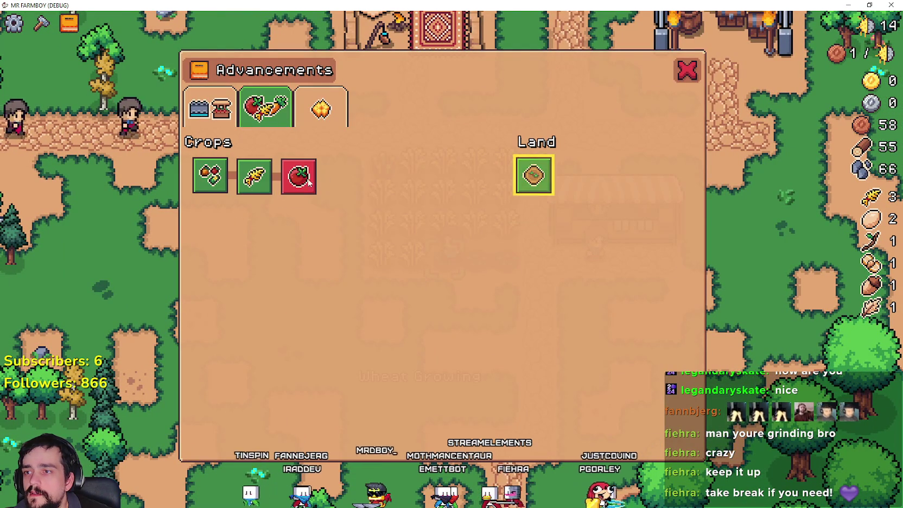
key("b")
key("a")
key("e")
key("e")
key("e")
Move up a row and harvest, replant and water wheat tiles heading right.
key("e")
key("e")
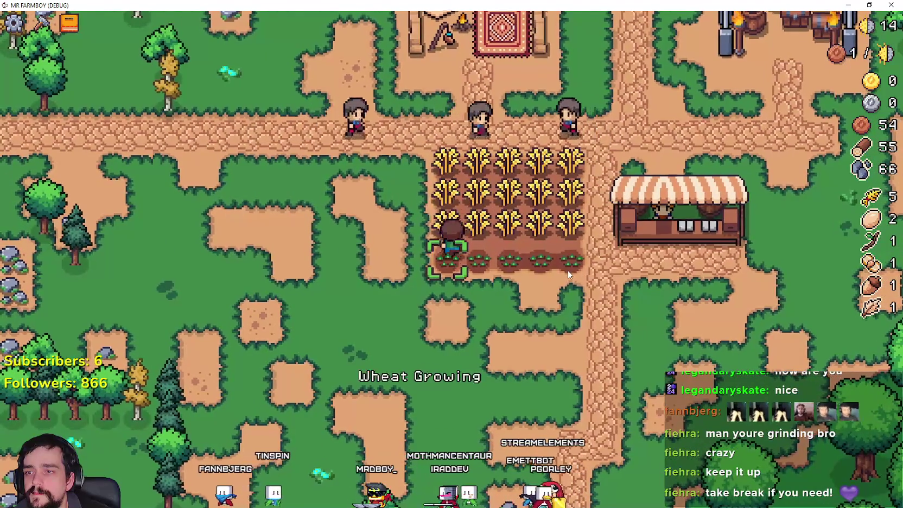
key("w")
key("e")
key("e")
key("e")
key("d")
key("e")
key("e")
key("e")
key("d")
key("e")
key("e")
key("e")
key("d")
key("e")
key("e")
key("e")
key("d")
key("e")
key("e")
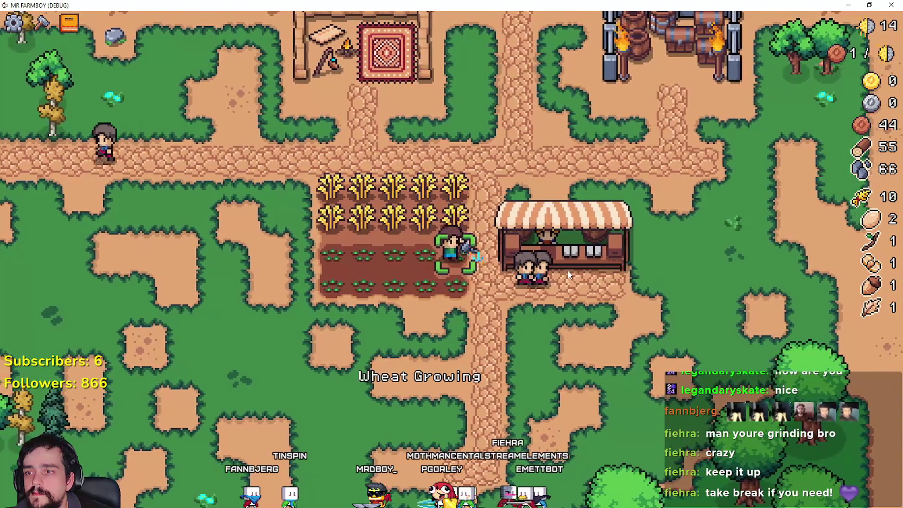
key("w")
Work back left through the field, harvesting, replanting and watering each wheat tile.
key("e")
key("e")
key("a")
key("e")
key("e")
key("e")
key("a")
key("e")
key("e")
key("e")
key("e")
key("e")
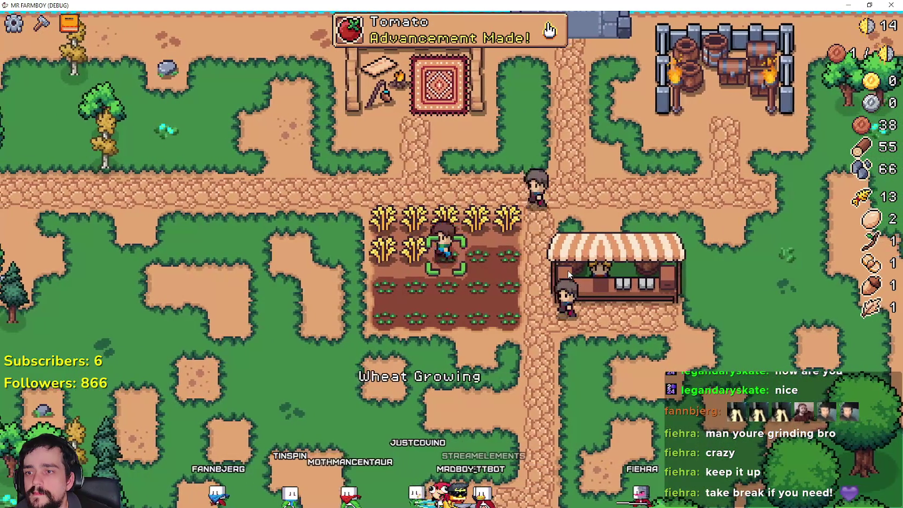
key("a")
key("e")
key("e")
Replant and water the last top-row tiles and the final wheat tile, reaching 20 wheat.
key("e")
key("a")
key("e")
key("e")
key("e")
key("w")
key("e")
key("e")
key("d")
key("e")
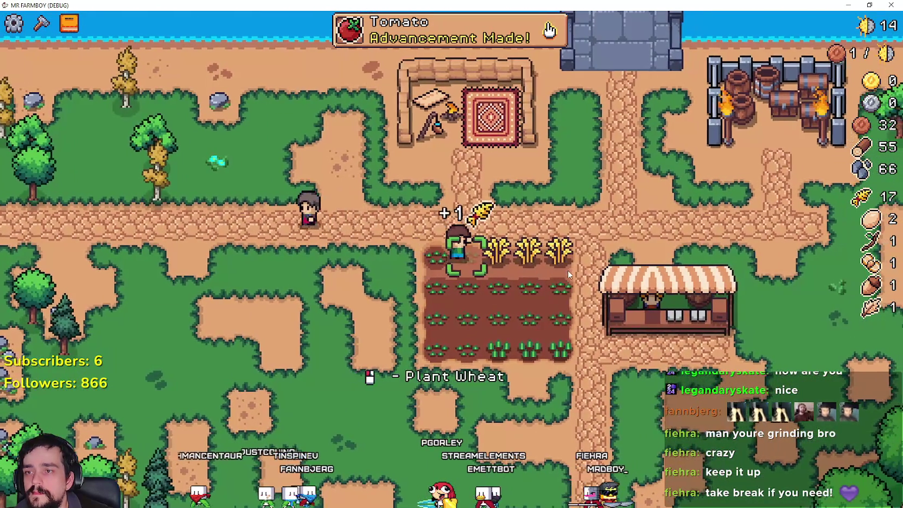
key("e")
key("e")
key("d")
key("e")
key("e")
key("e")
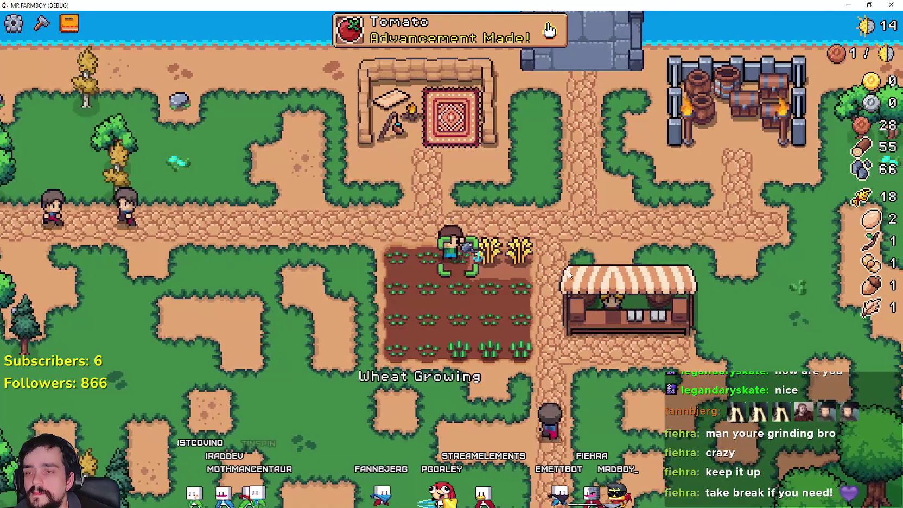
key("d")
key("e")
key("e")
key("e")
key("s")
key("e")
key("e")
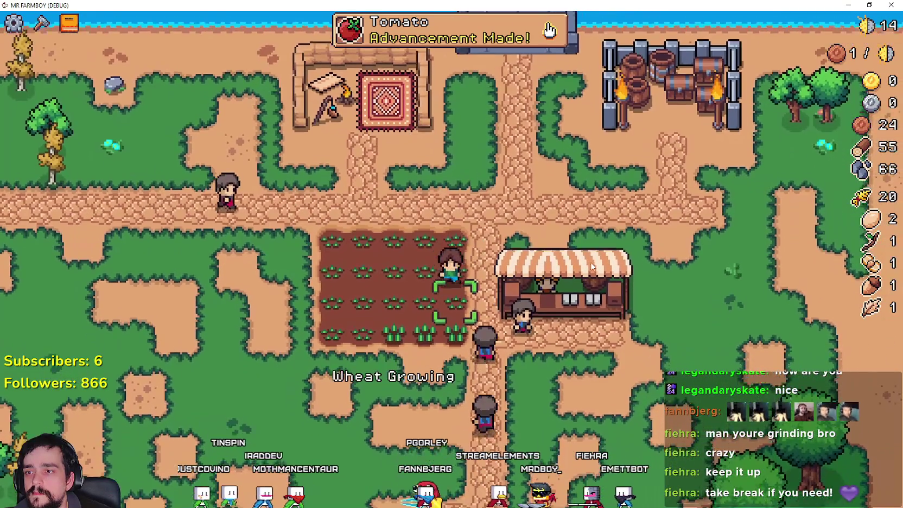
Walk to the market stall and add the loaf beside the 20 wheat in the sell slots.
key("s")
key("d")
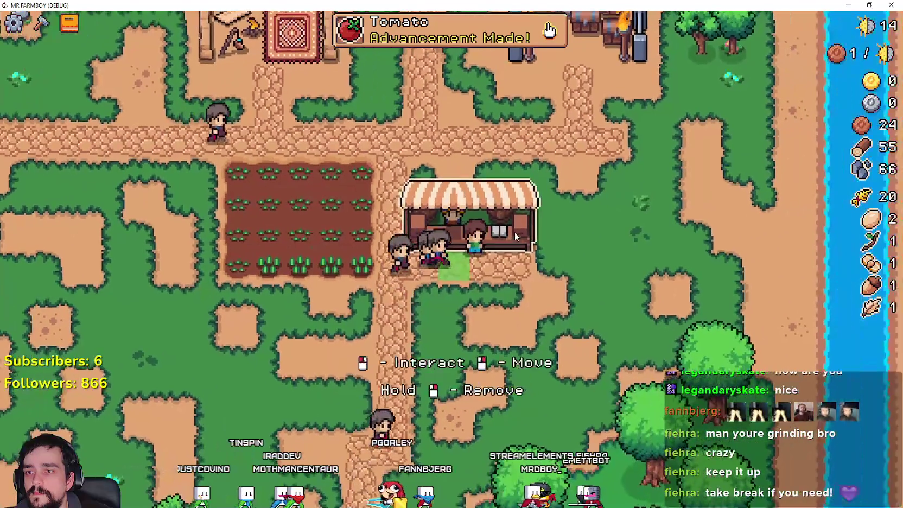
key("e")
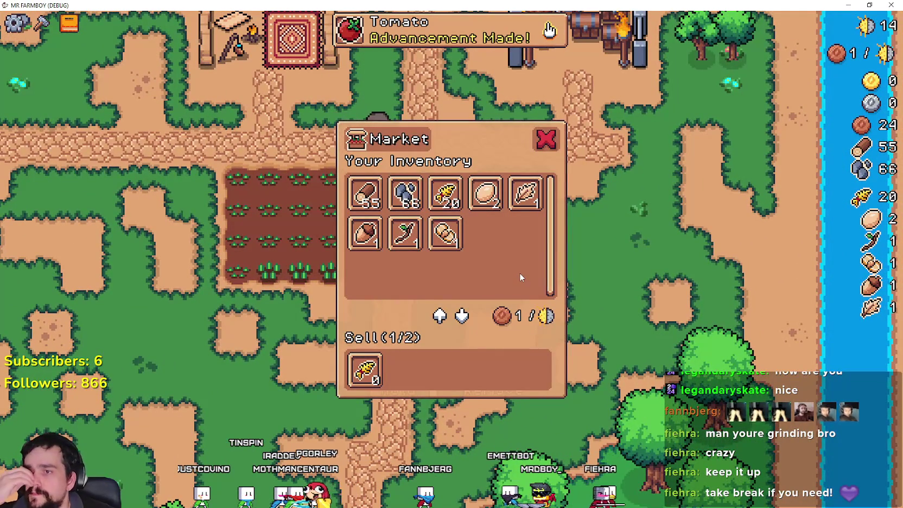
mouse_move(444, 200)
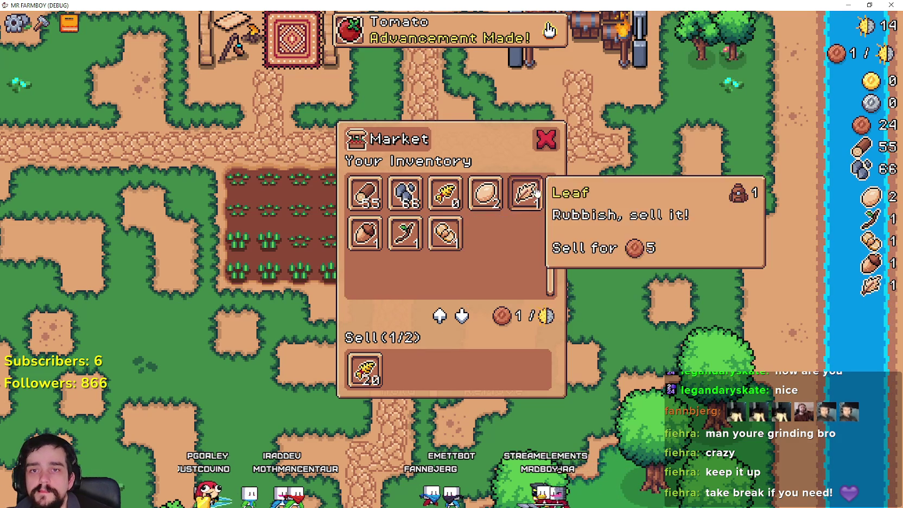
left_click(455, 249)
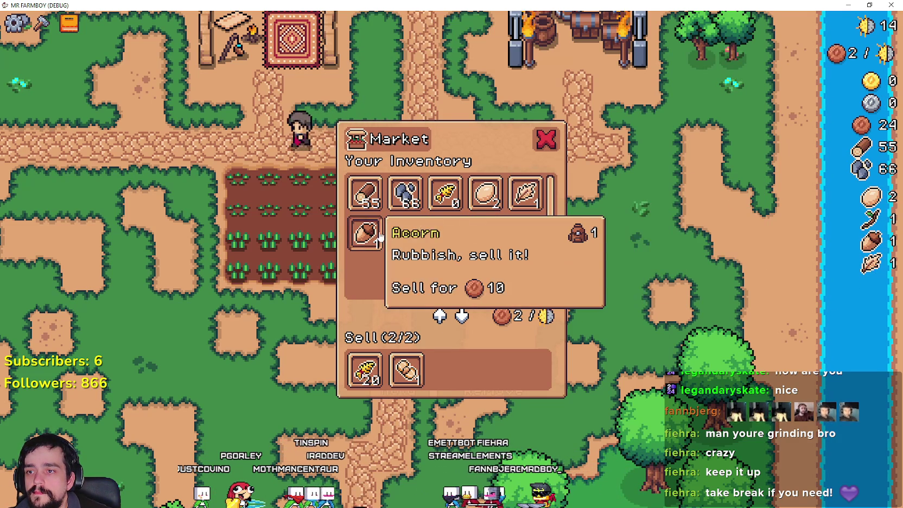
Leave the market and check the Tomato seeds in the Crafting list.
key("s")
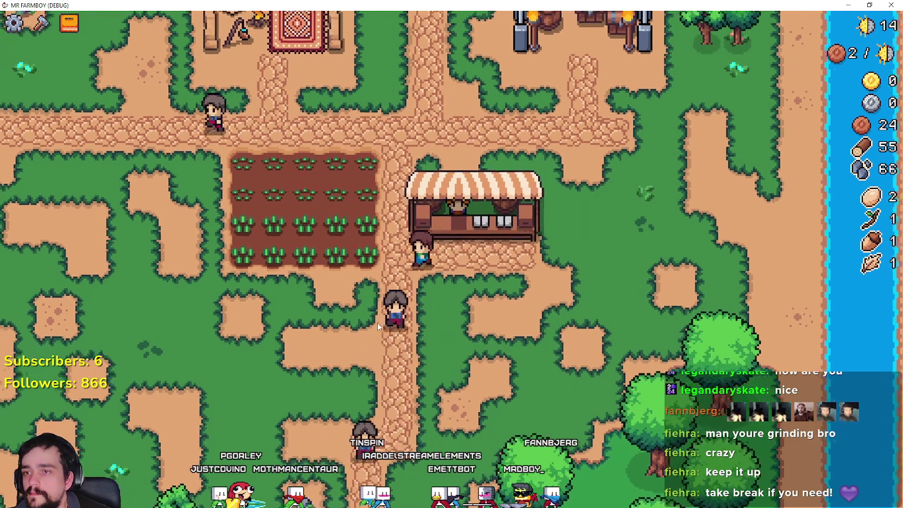
key("a")
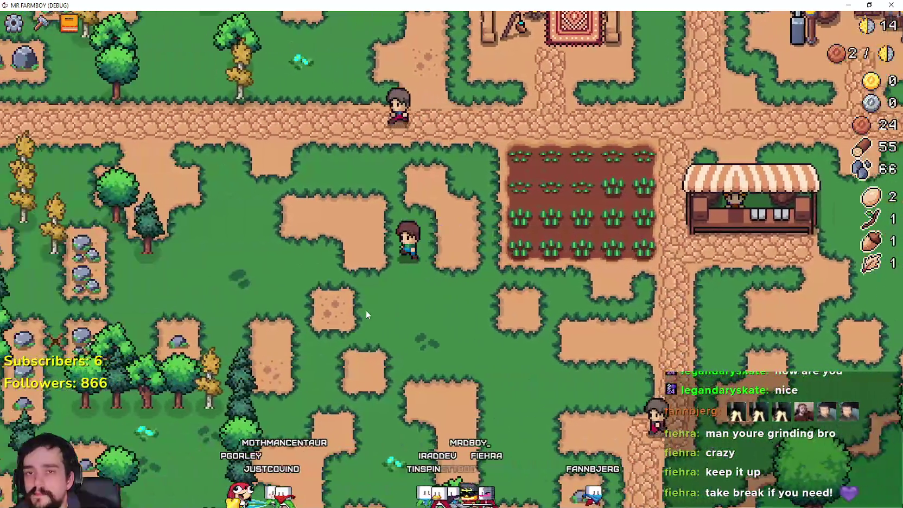
key("c")
left_click(73, 287)
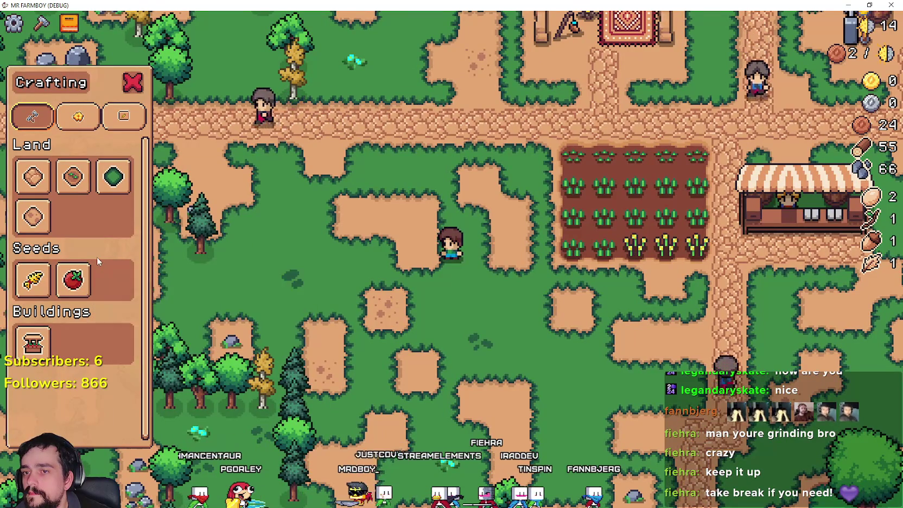
Lay new Farm Tile land on the plot beside the wheat field.
key("d")
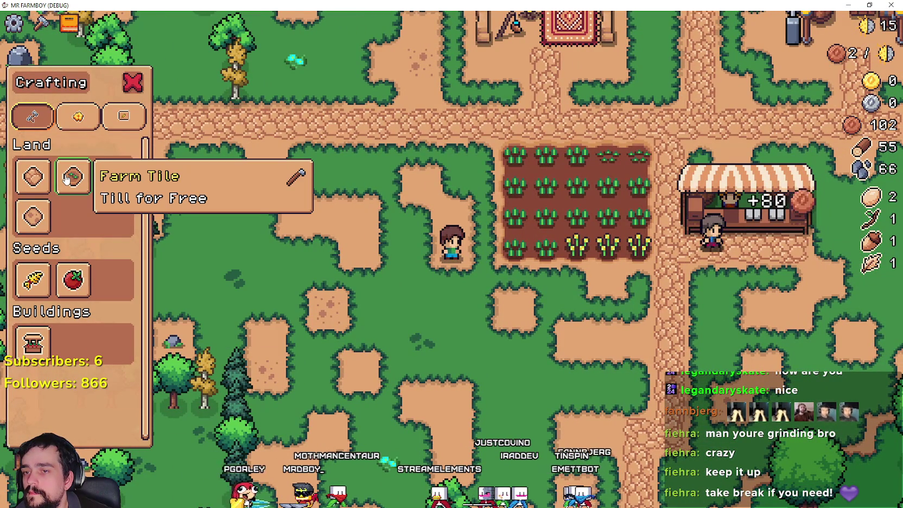
left_click(72, 188)
key("w")
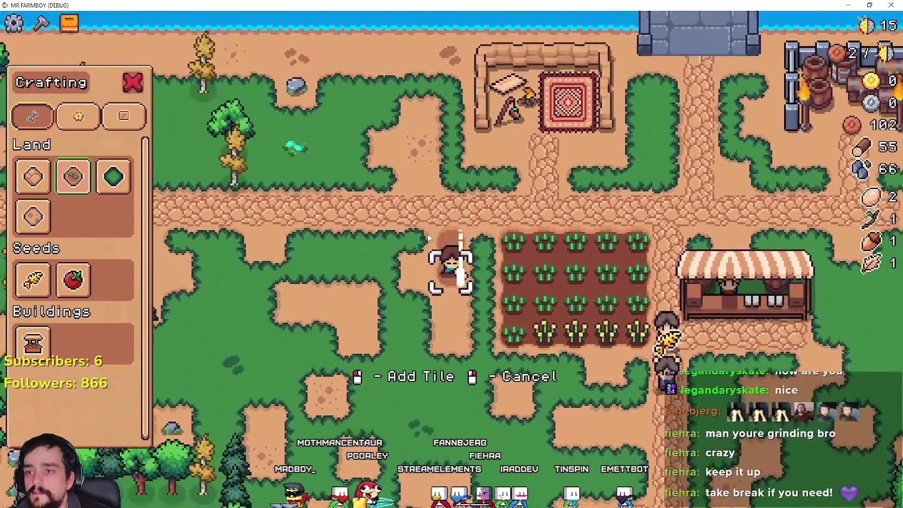
key("s")
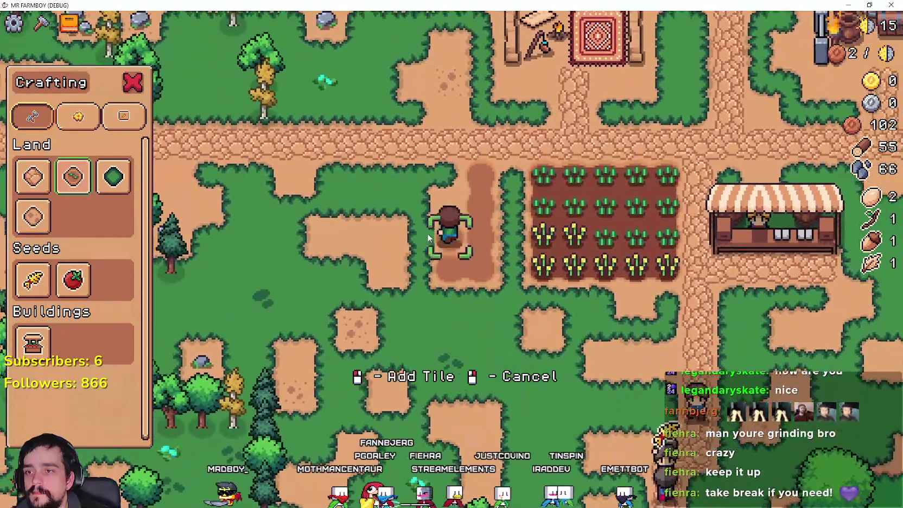
key("w")
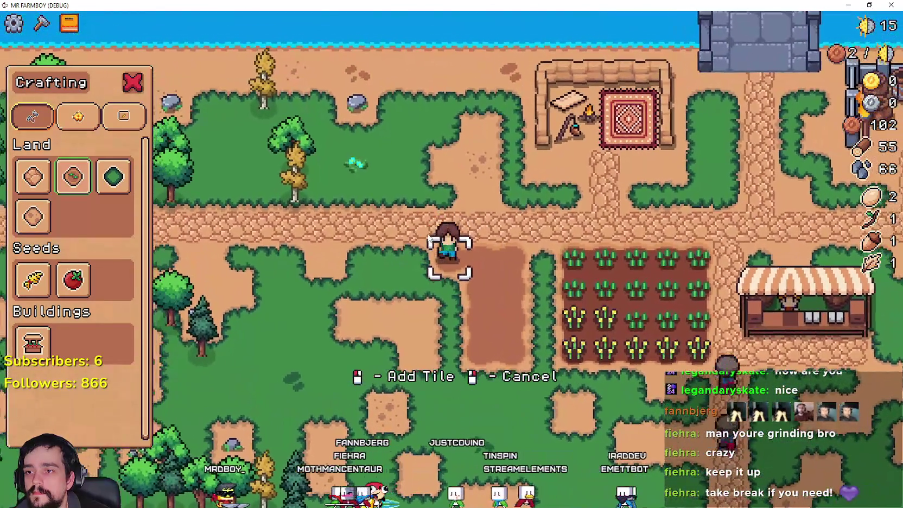
key("s")
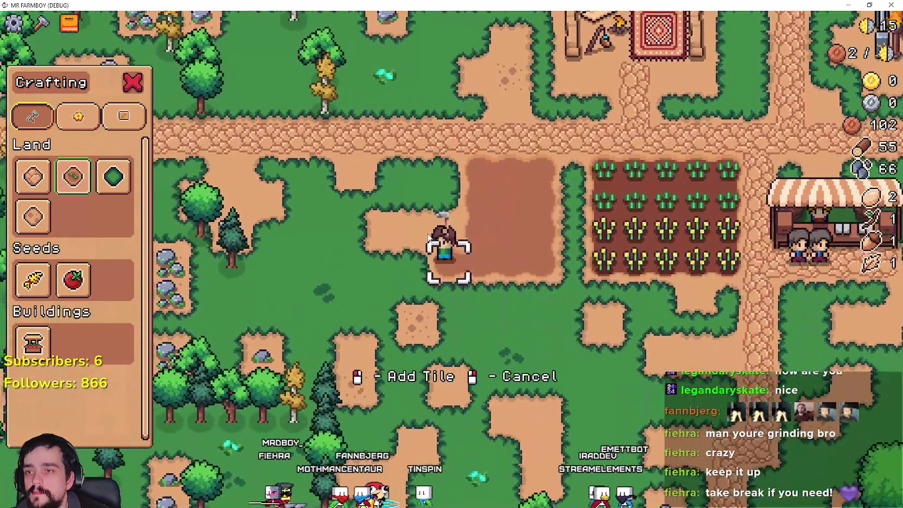
key("w")
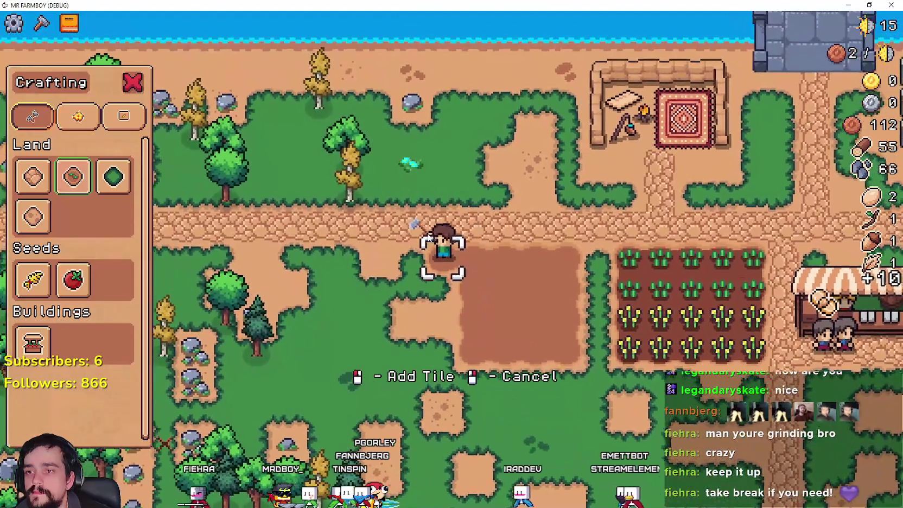
key("s")
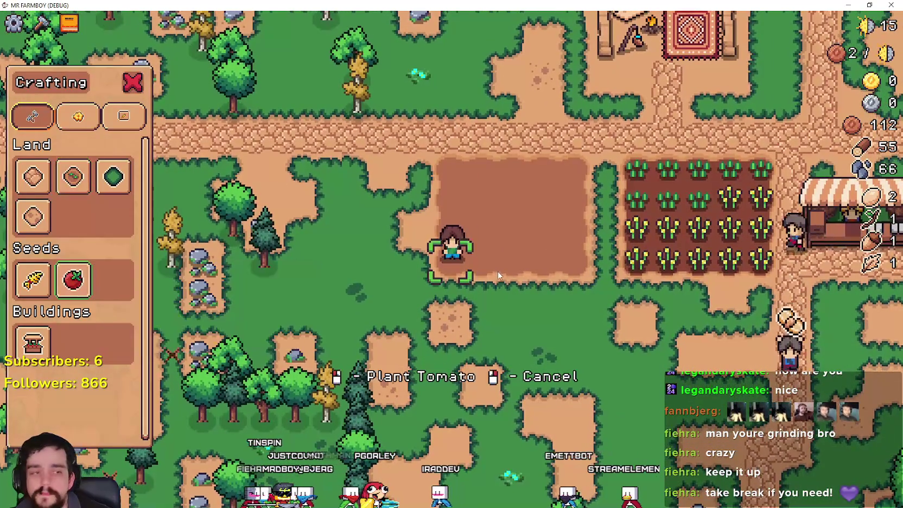
Plant and water a first row of tomato seedlings on the tilled patch.
key("w")
key("d")
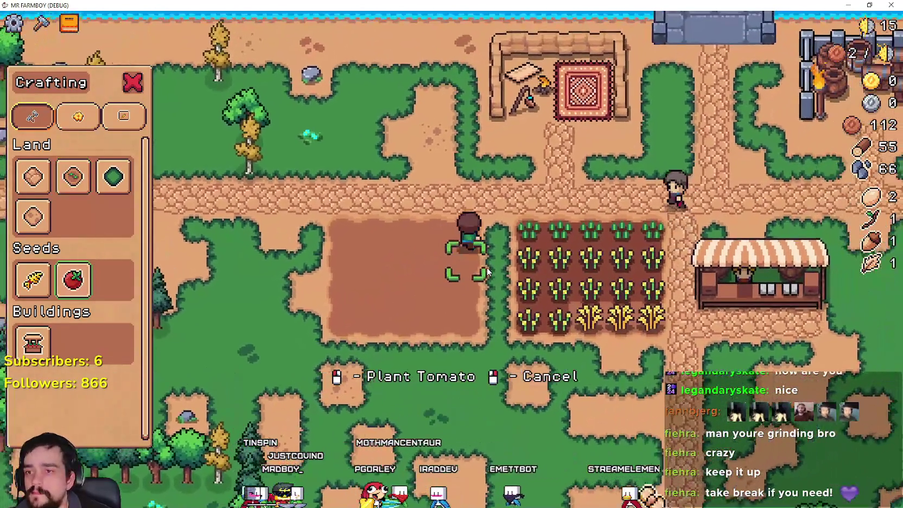
left_click(487, 272)
left_click(487, 271)
key("a")
left_click(488, 272)
left_click(487, 271)
key("a")
left_click(487, 271)
left_click(487, 271)
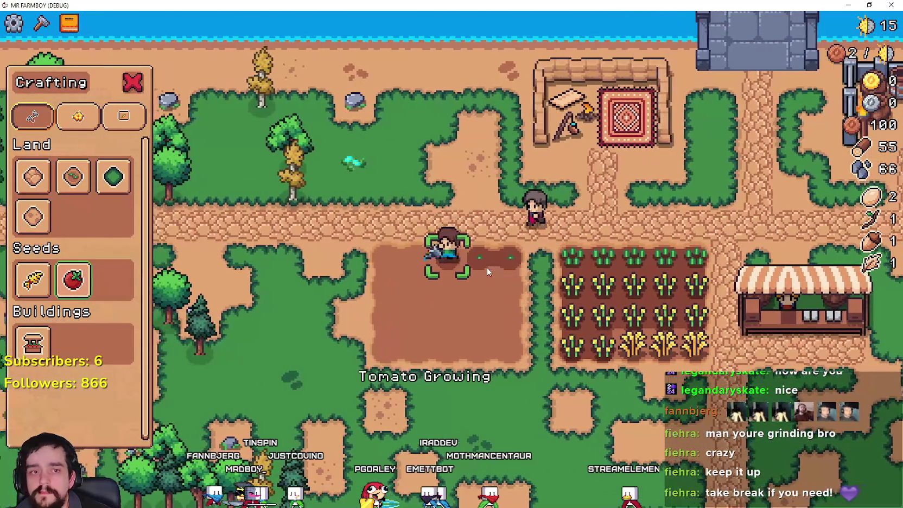
key("a")
left_click(487, 267)
left_click(487, 268)
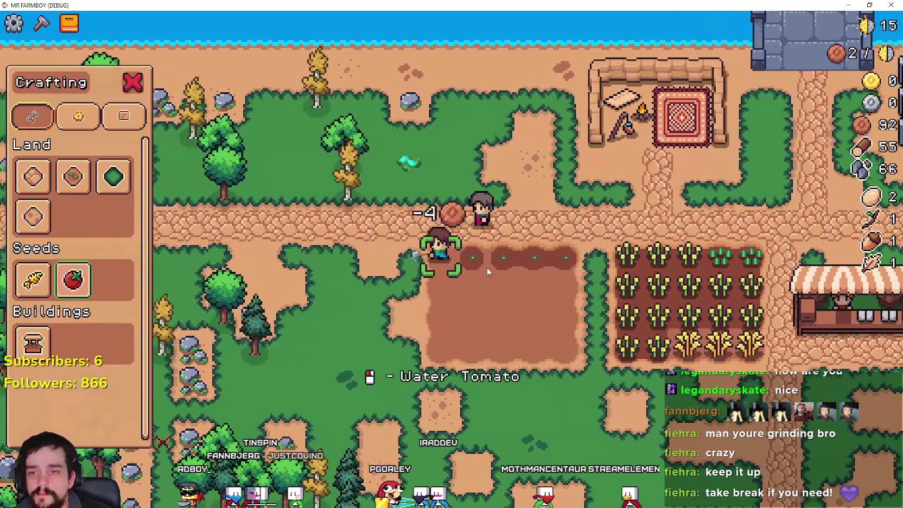
Plant a second row of tomatoes, then take the game out of full screen.
key("d")
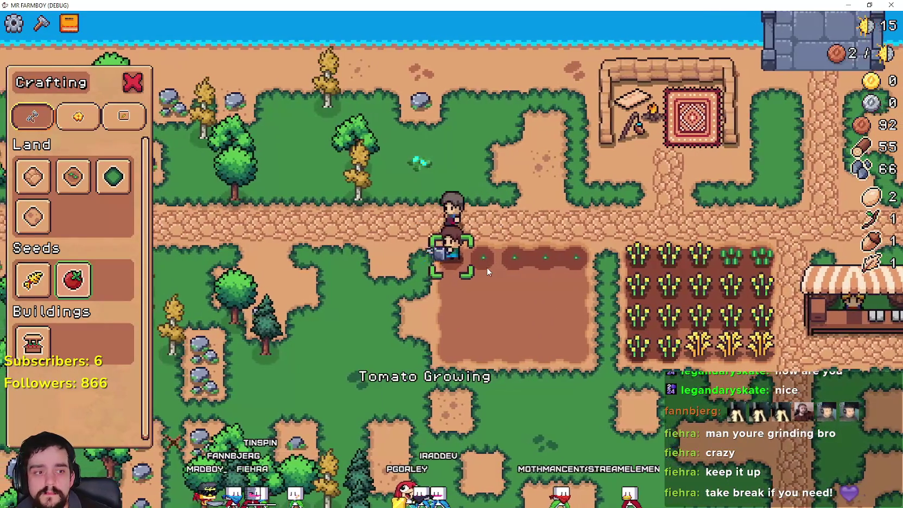
left_click(487, 268)
key("s")
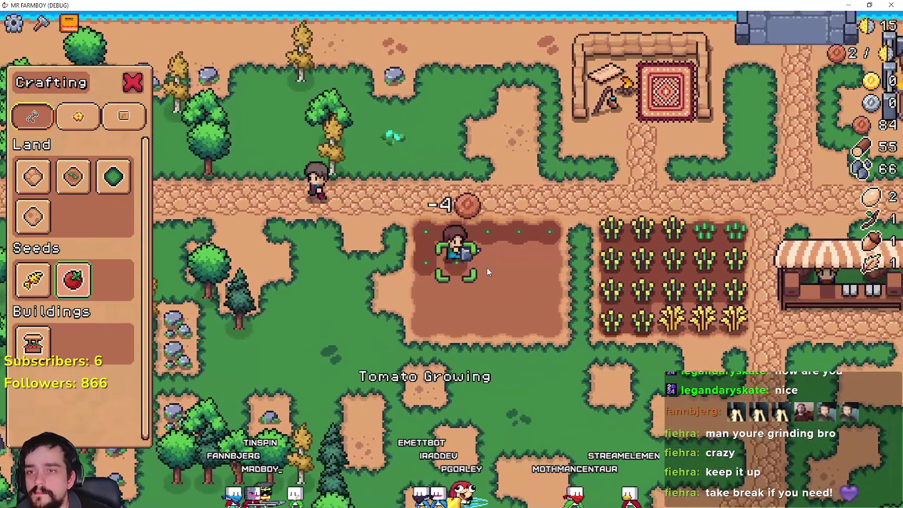
key("d")
left_click(487, 267)
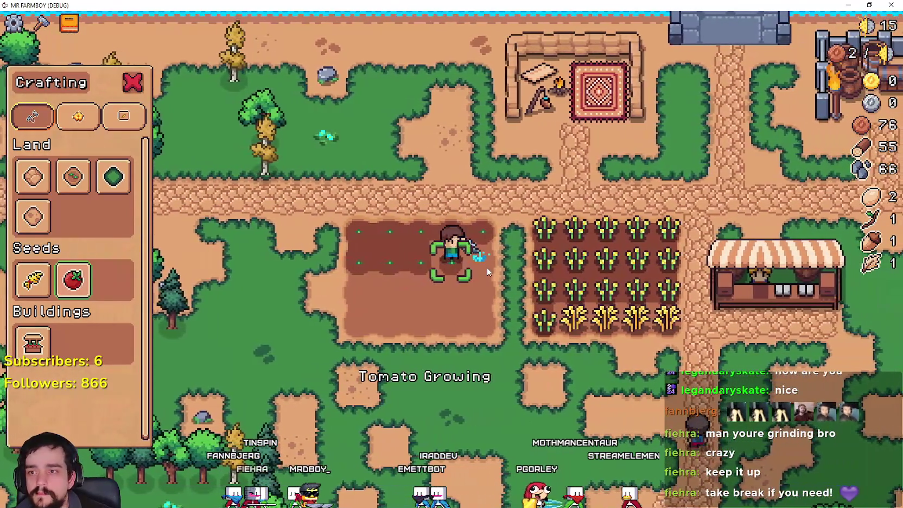
key("d")
left_click(486, 267)
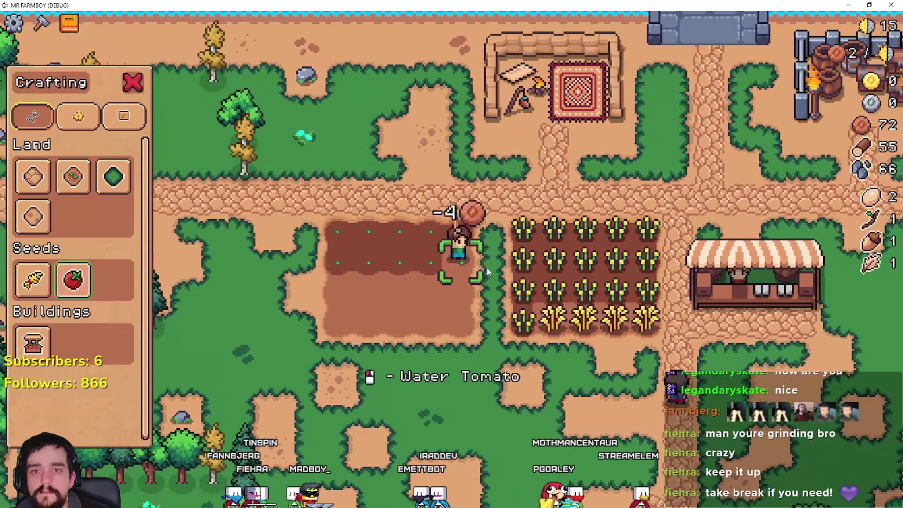
key("s")
left_click(487, 268)
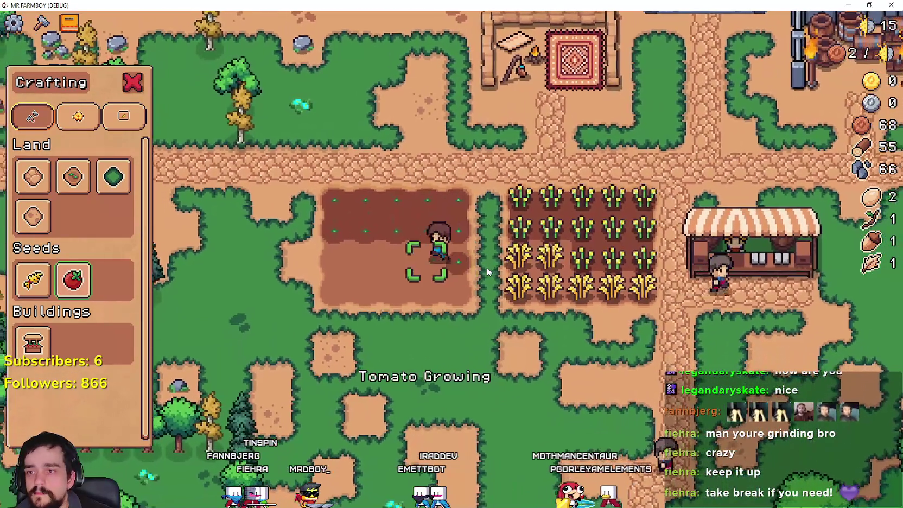
key("a")
left_click(487, 268)
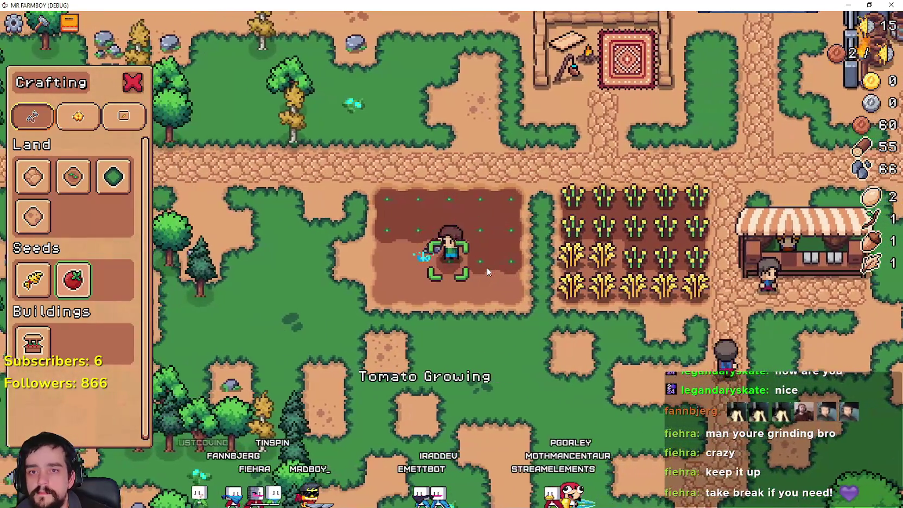
left_click(486, 267)
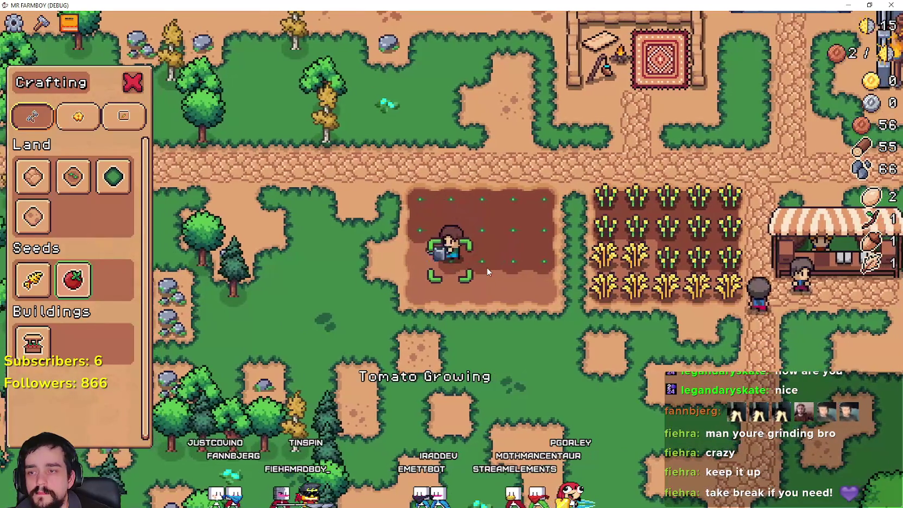
double_click(389, 4)
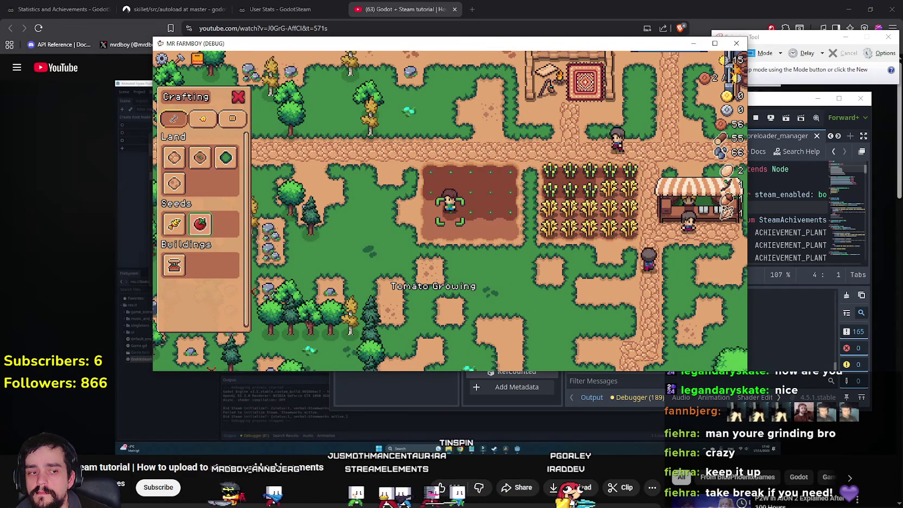
In the Godot Output panel, find and select the ACHIEVEMENT_PLANT_TOMATO 'Set acheivement' line.
key("alt+Tab")
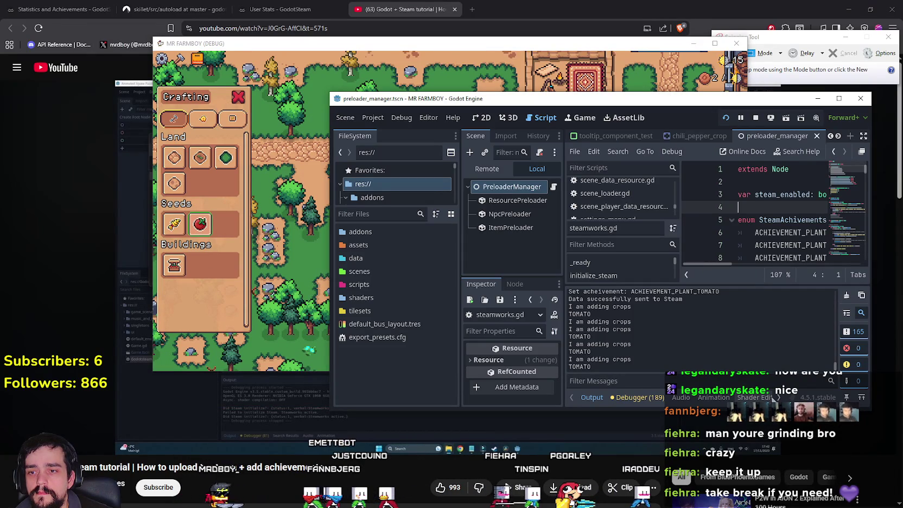
scroll(720, 346, "up", 4)
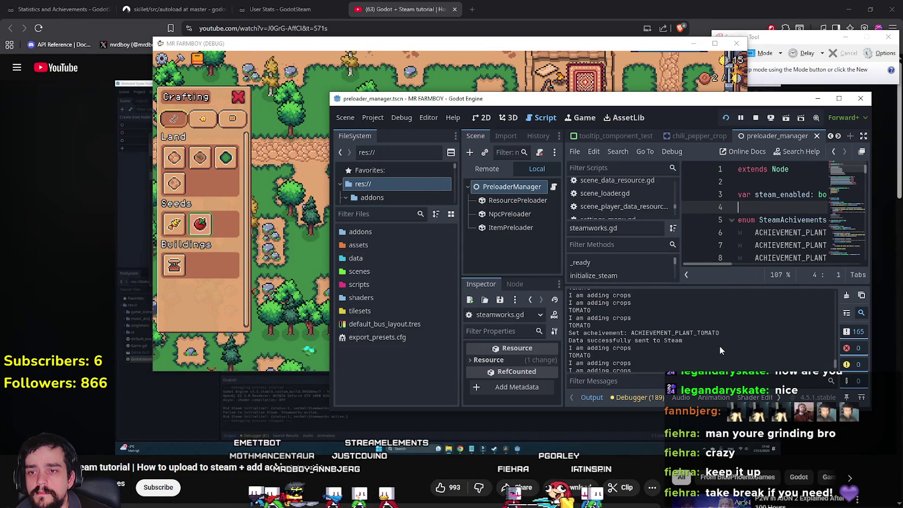
scroll(801, 353, "down", 5)
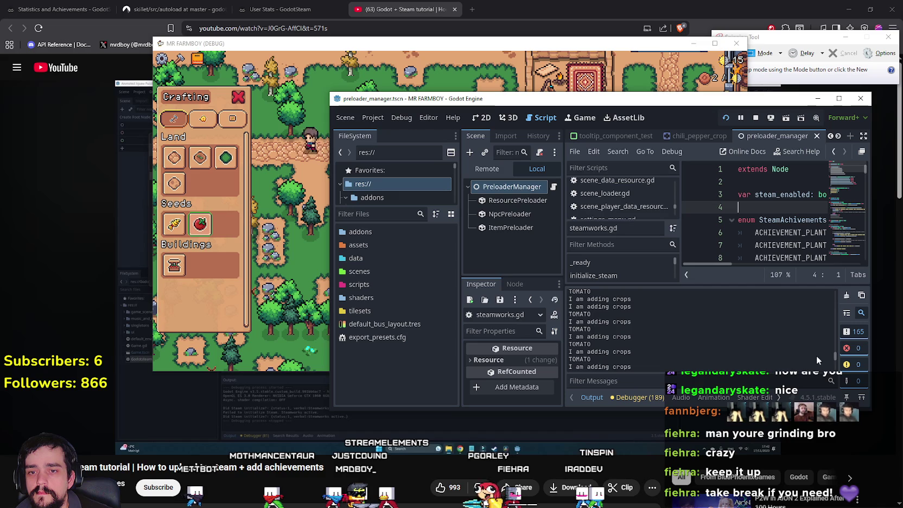
scroll(831, 298, "down", 4)
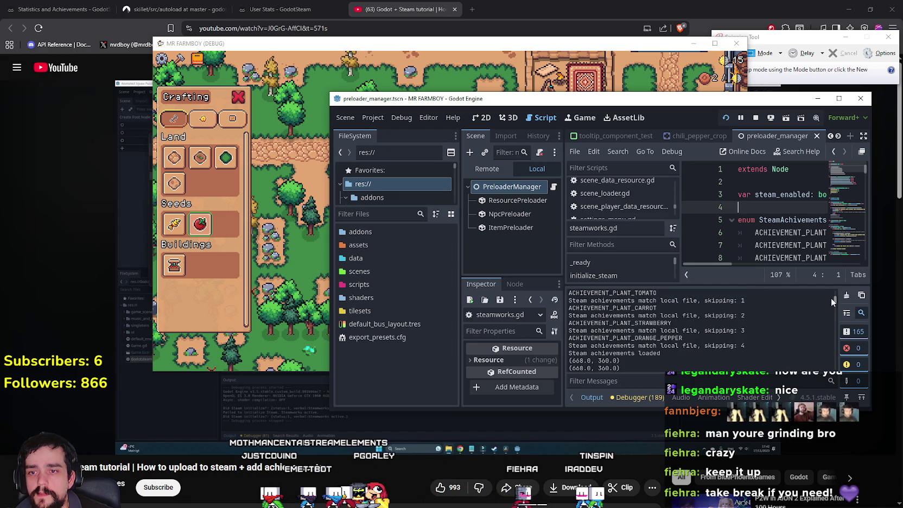
scroll(831, 297, "up", 2)
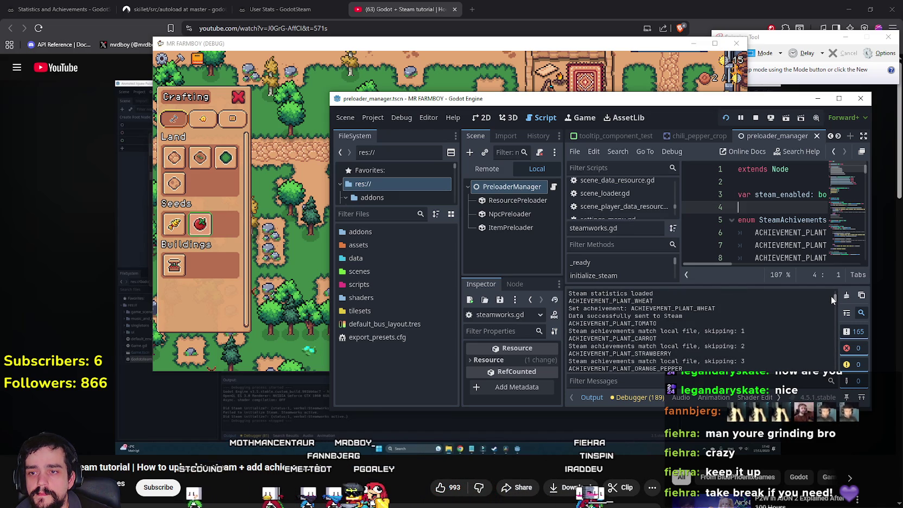
scroll(832, 298, "down", 2)
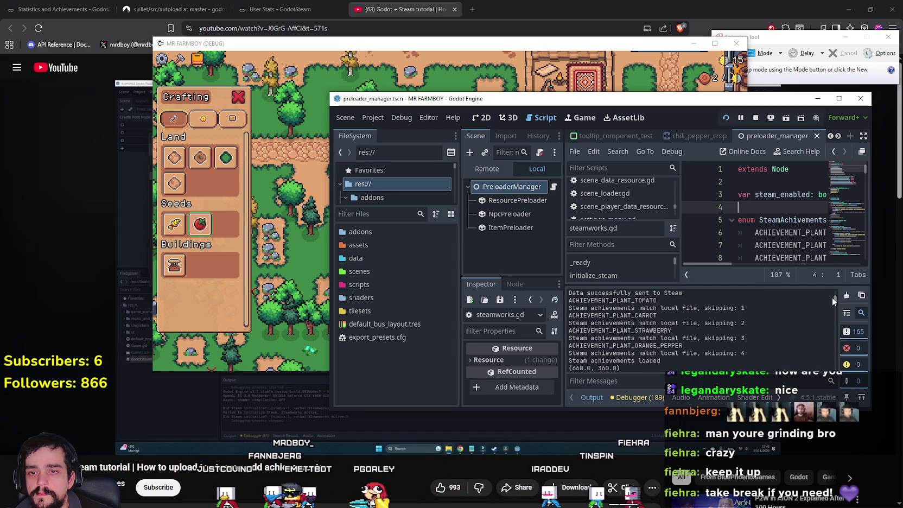
left_click_drag(832, 298, 829, 376)
scroll(790, 344, "up", 2)
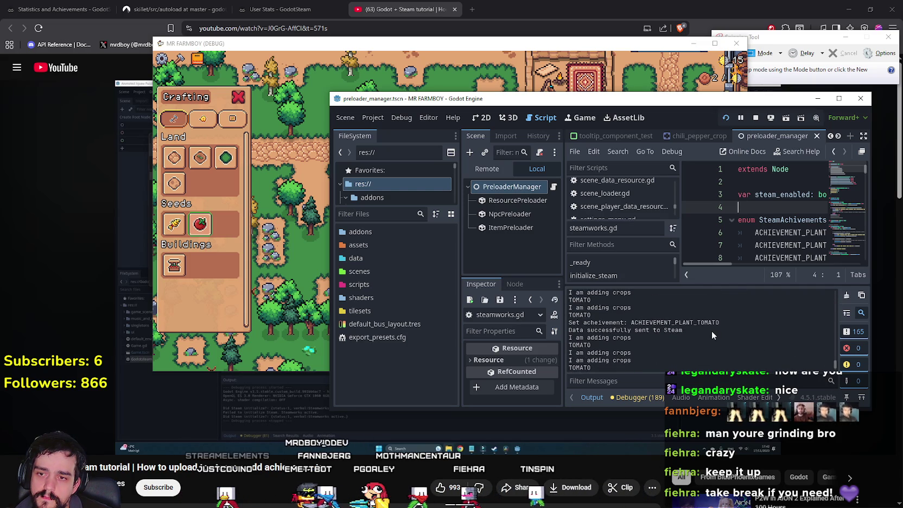
left_click_drag(720, 323, 585, 324)
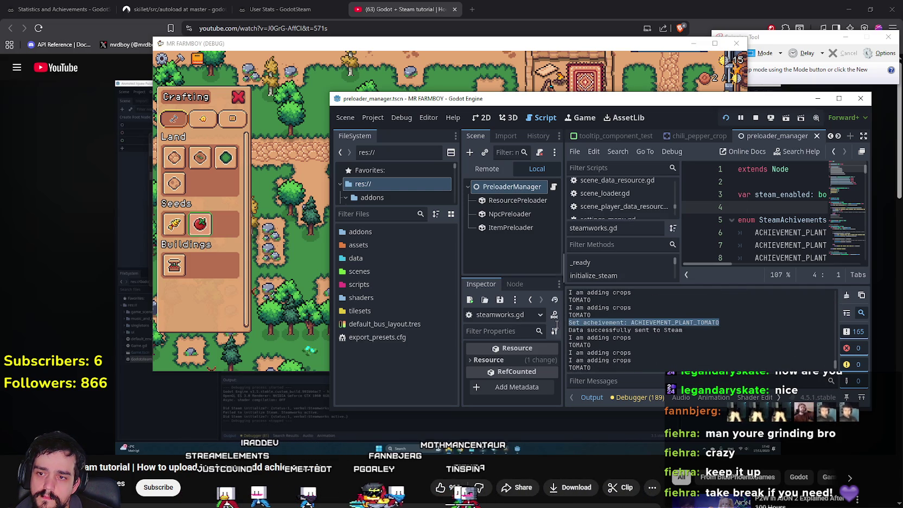
Return to the game and walk the farmer off the tomato crops.
left_click(265, 259)
key("a")
key("s")
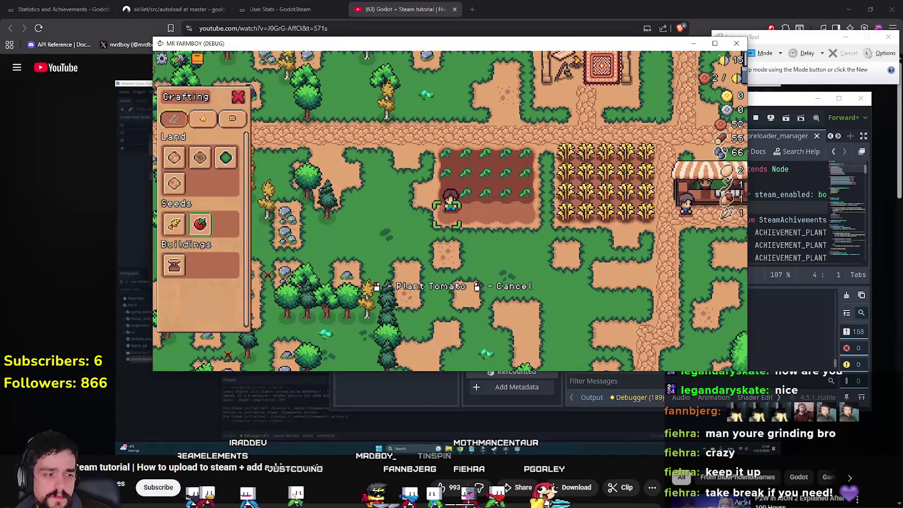
key("alt+Tab")
key("alt+Left")
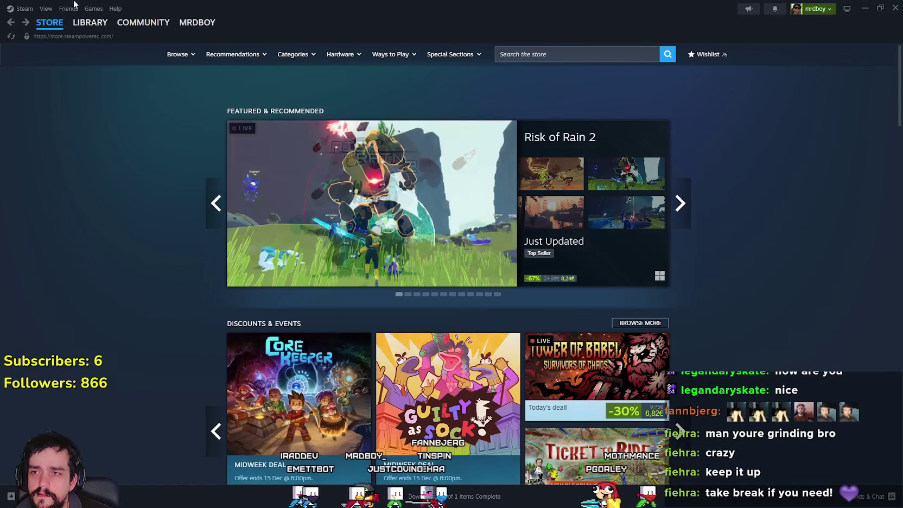
left_click(91, 26)
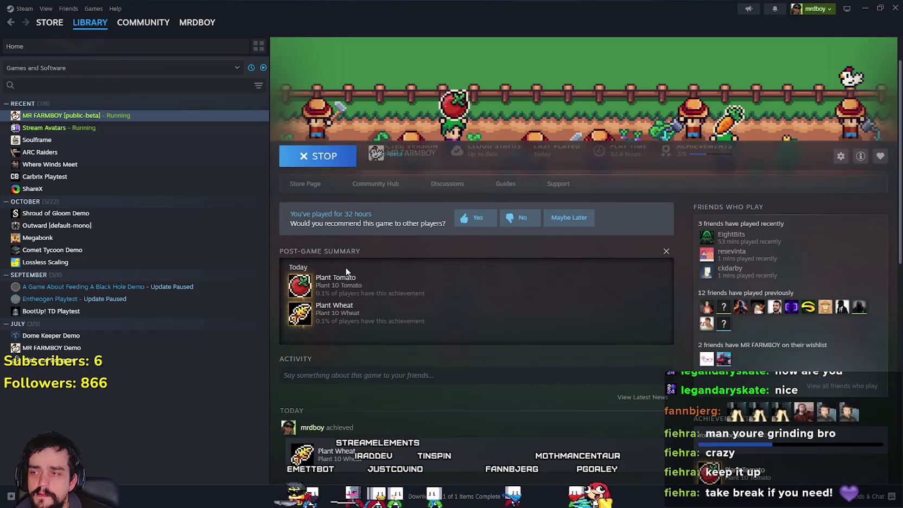
scroll(722, 348, "down", 3)
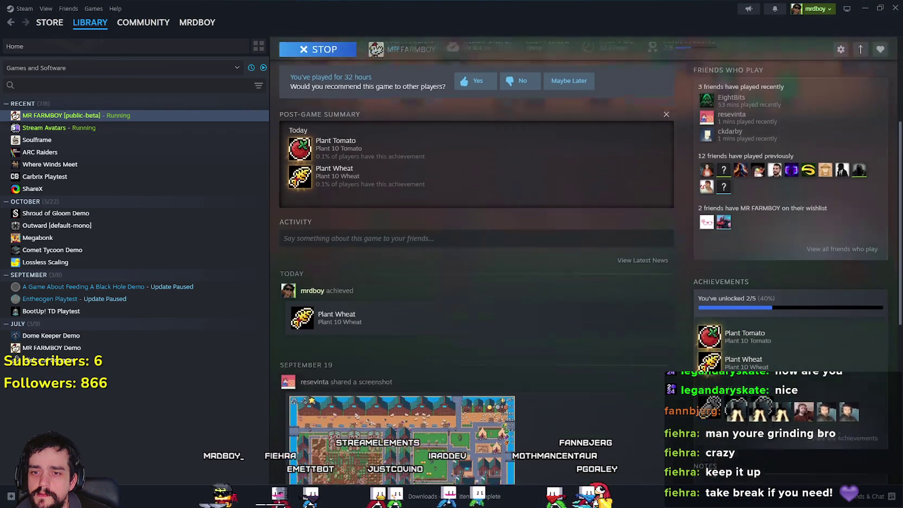
left_click(832, 435)
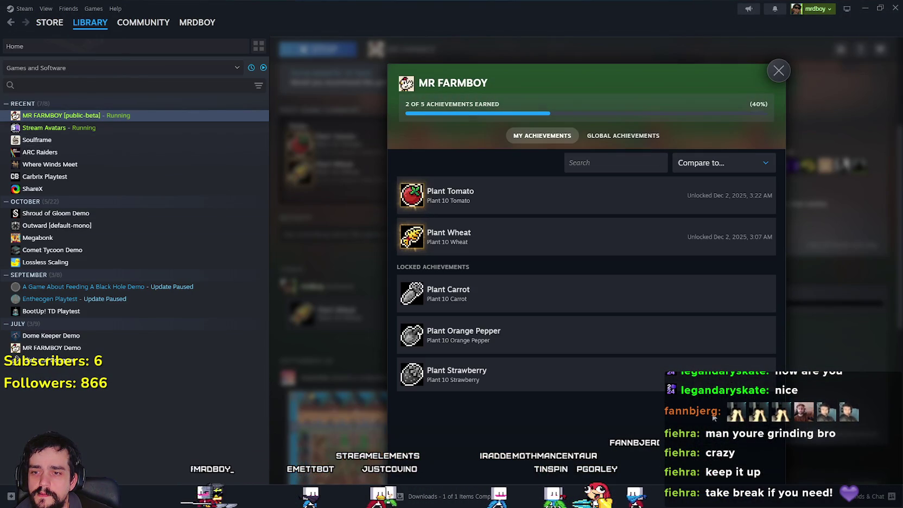
left_click(793, 380)
scroll(403, 244, "up", 4)
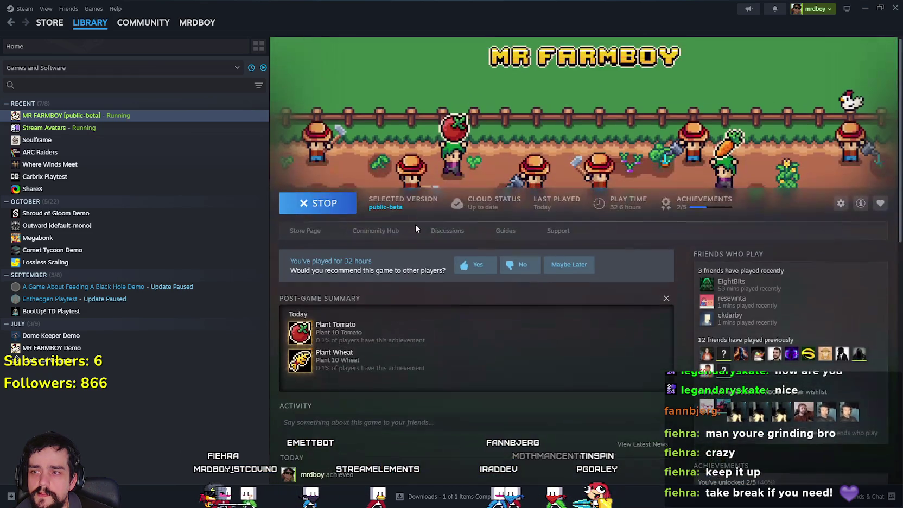
left_click(374, 232)
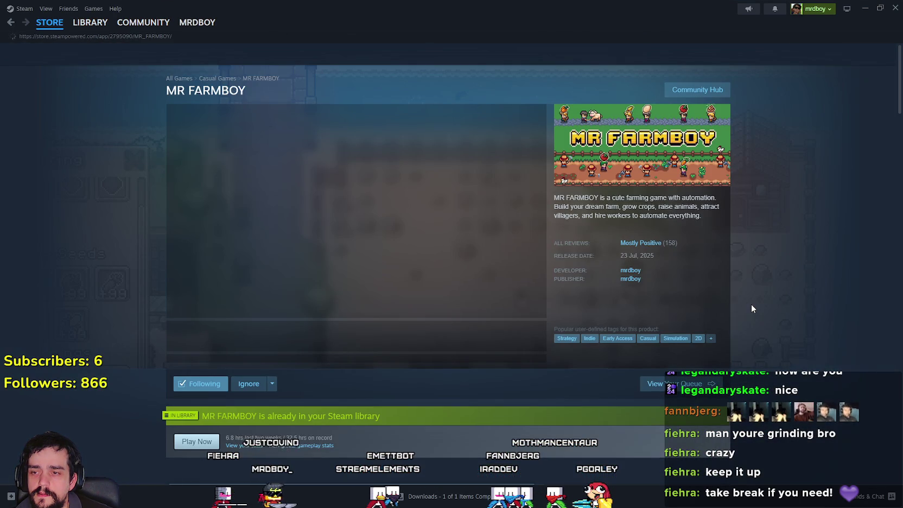
scroll(444, 280, "down", 3)
scroll(444, 279, "down", 10)
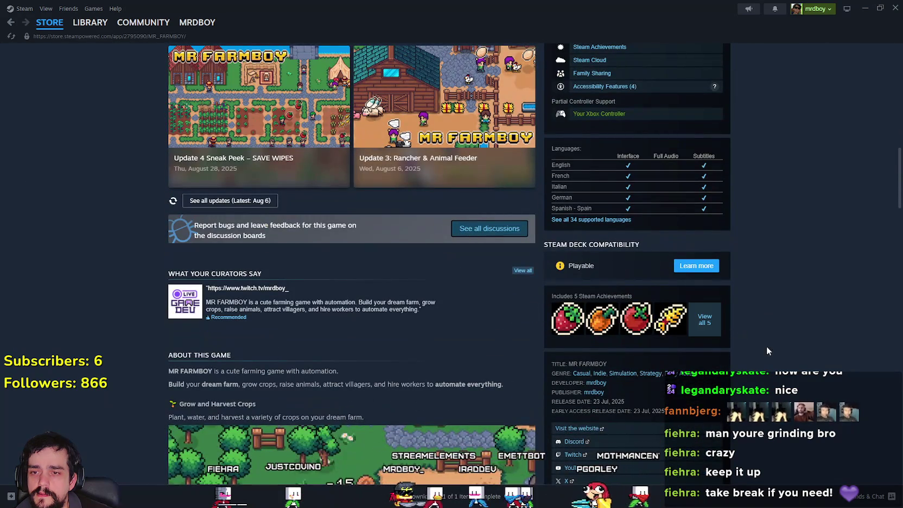
left_click(146, 23)
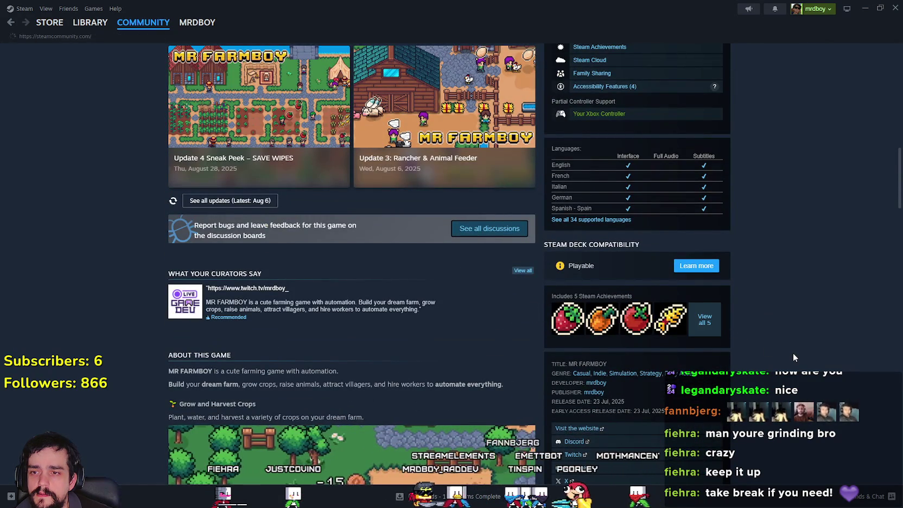
left_click(90, 23)
scroll(445, 342, "down", 2)
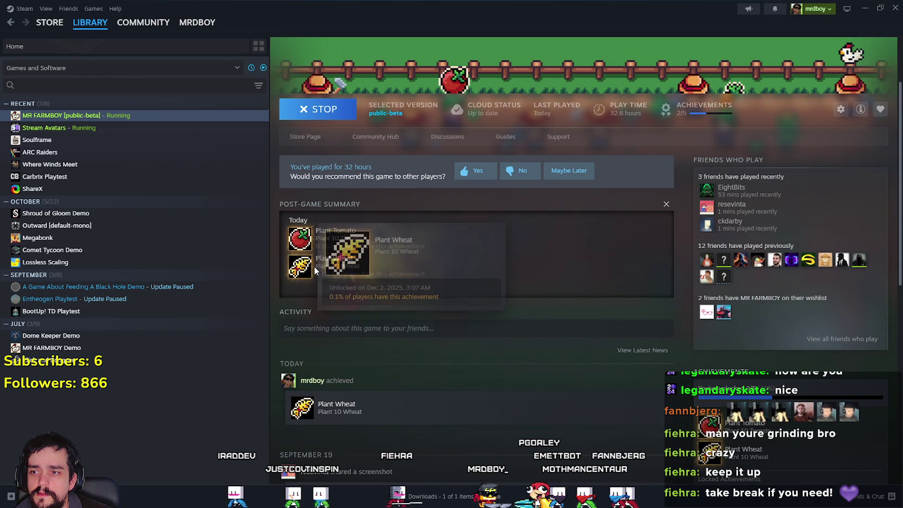
scroll(534, 350, "down", 2)
left_click(865, 9)
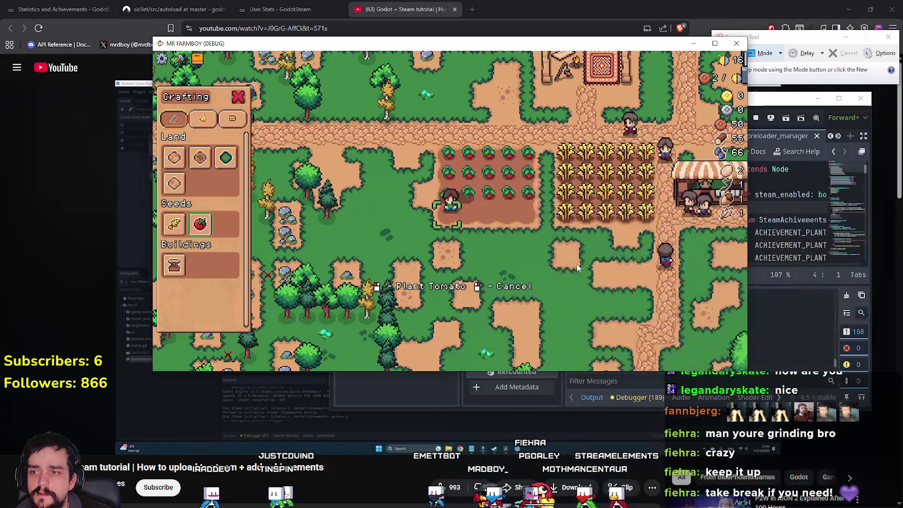
Enlarge the game, then plant and water tomato seeds along the plot.
left_click(715, 43)
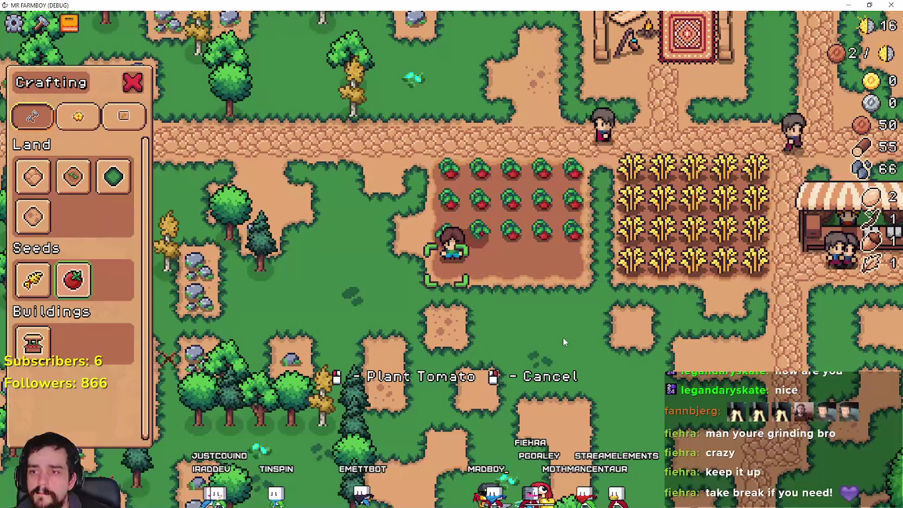
left_click(563, 337)
left_click(562, 337)
key("d")
left_click(559, 323)
left_click(559, 323)
key("d")
left_click(559, 323)
left_click(560, 327)
key("d")
left_click(560, 327)
left_click(561, 327)
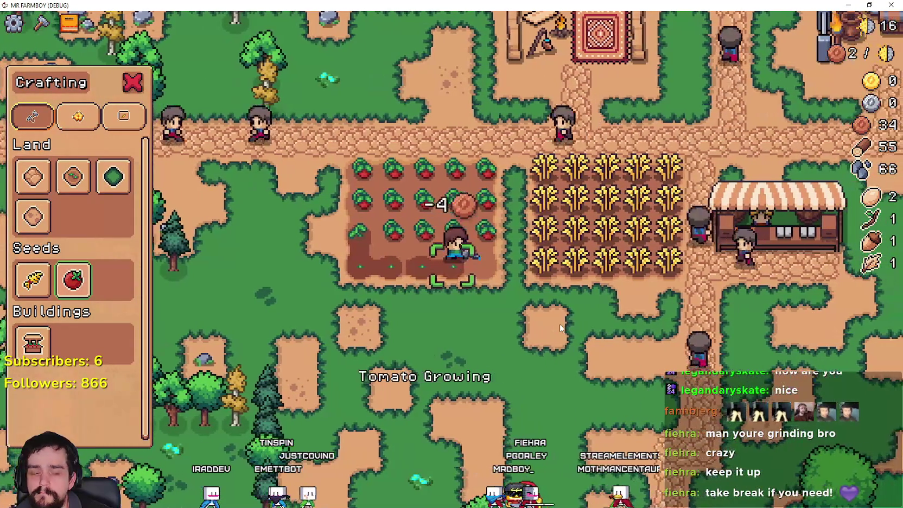
key("d")
left_click(561, 328)
left_click(561, 327)
Walk below the tomato field, close the crafting panel, and step into the field.
key("s")
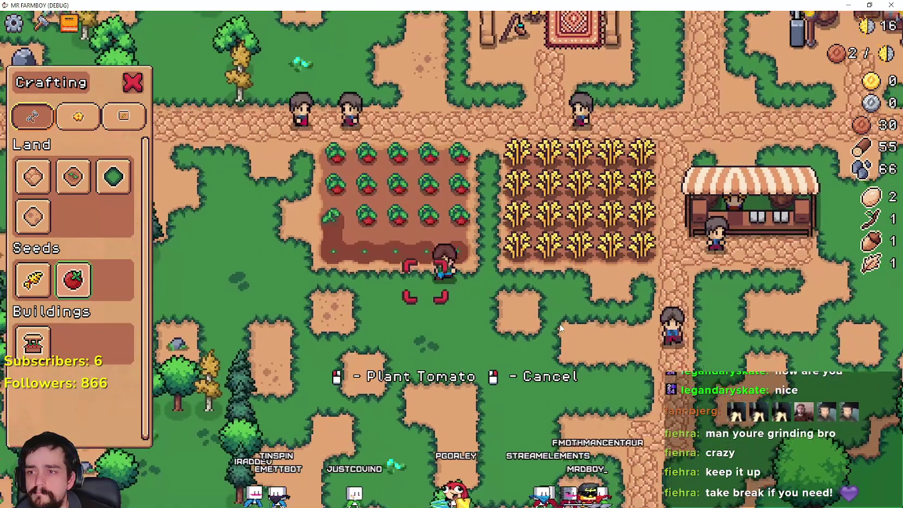
key("a")
key("w")
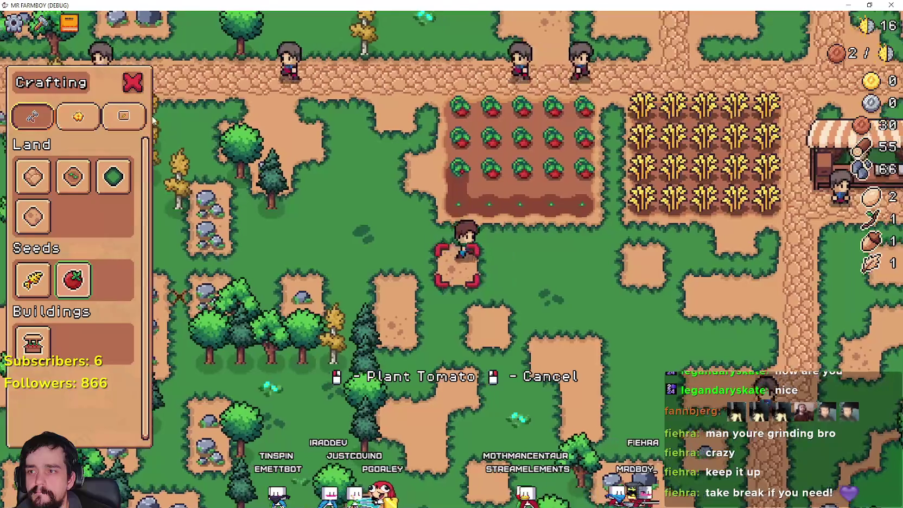
key("d")
right_click(508, 301)
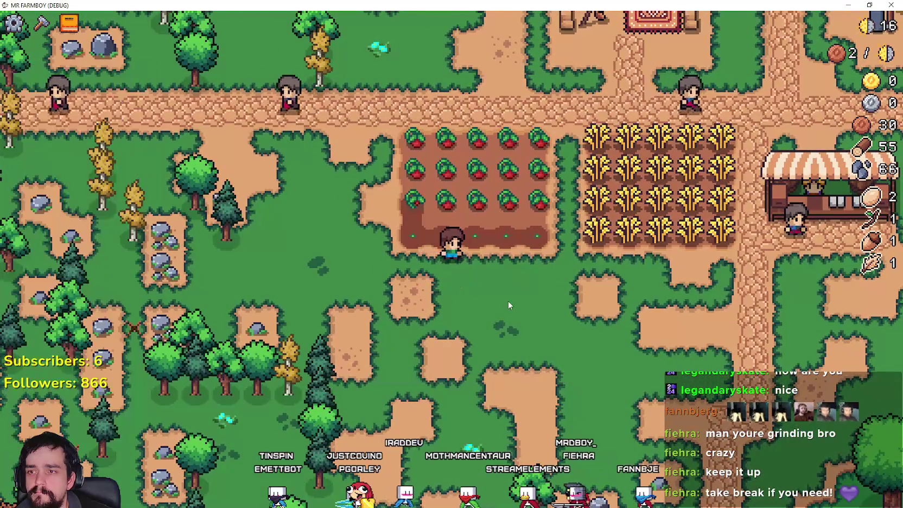
key("w")
key("d")
Harvest the ripe tomatoes while walking left through the field.
left_click(626, 350)
left_click(627, 349)
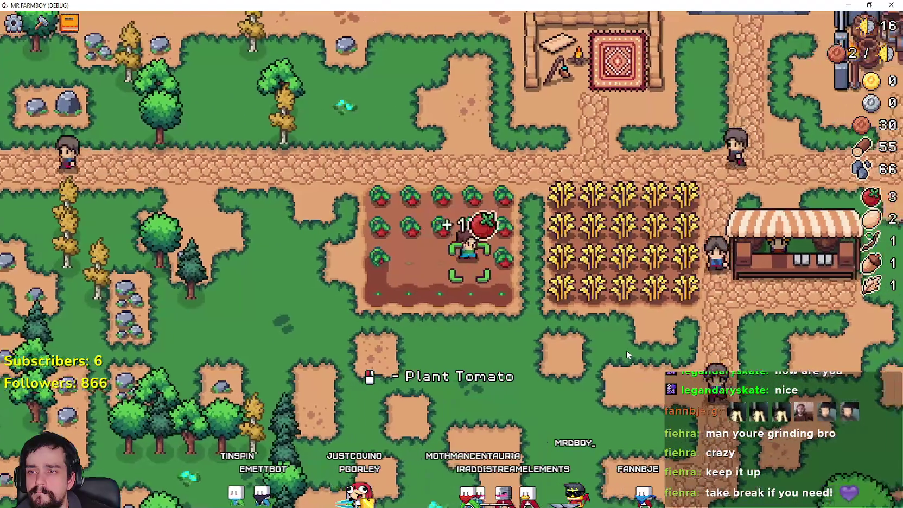
left_click(626, 350)
key("a")
key("d")
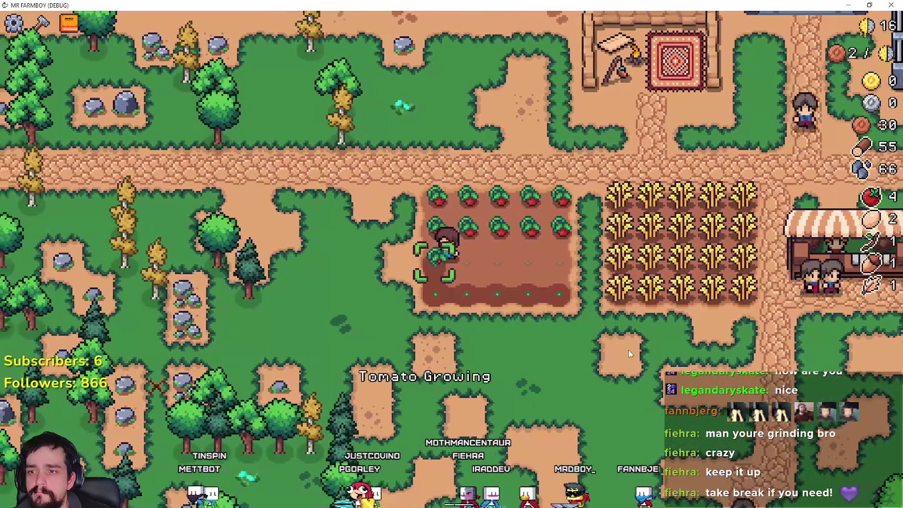
key("w")
left_click(628, 350)
left_click(629, 353)
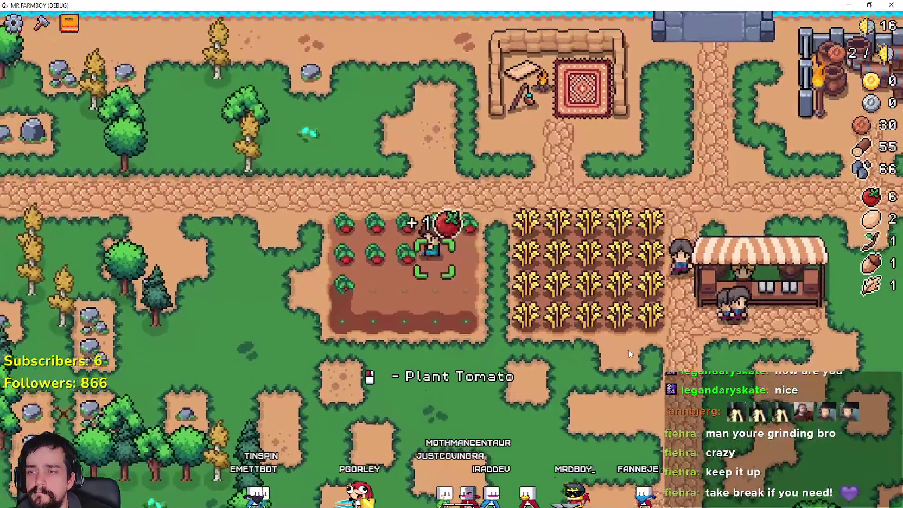
key("a")
left_click(630, 353)
left_click(629, 353)
key("a")
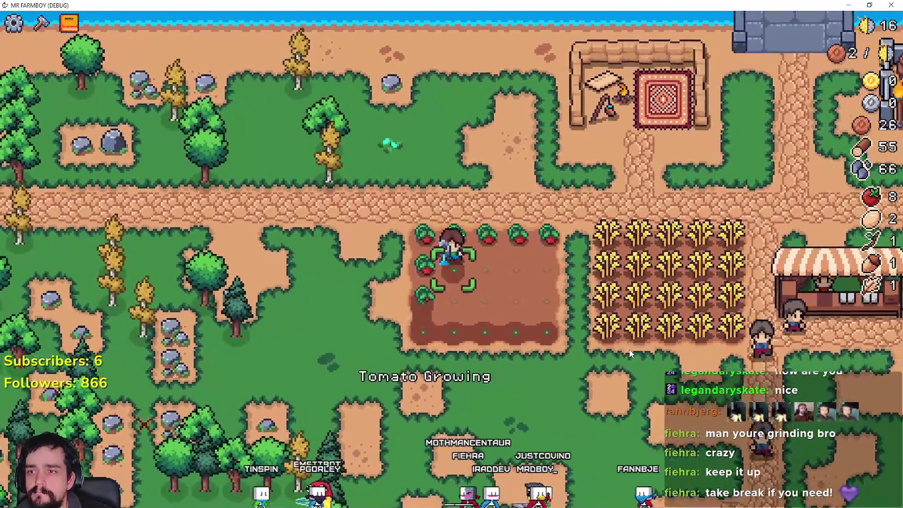
left_click(629, 353)
key("a")
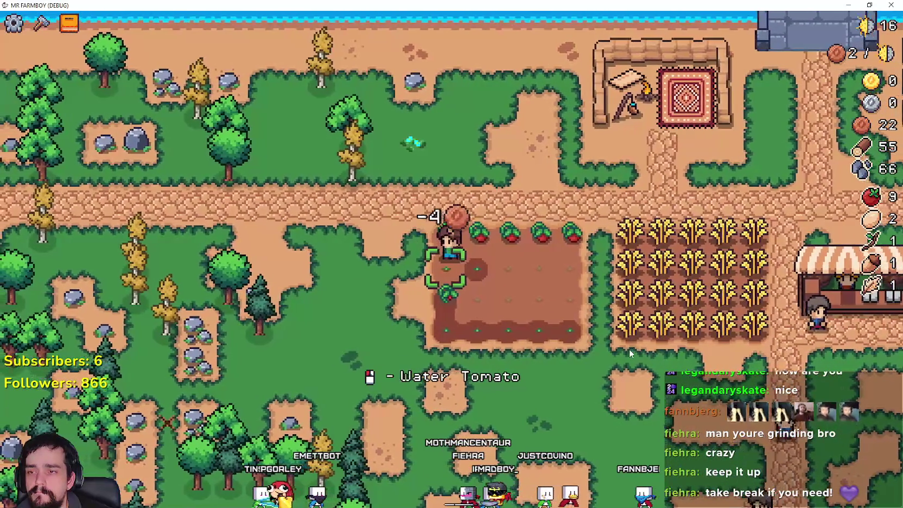
key("w")
Harvest and replant tomatoes along the row until coins run short.
key("d")
left_click(629, 349)
left_click(630, 350)
left_click(629, 350)
left_click(630, 350)
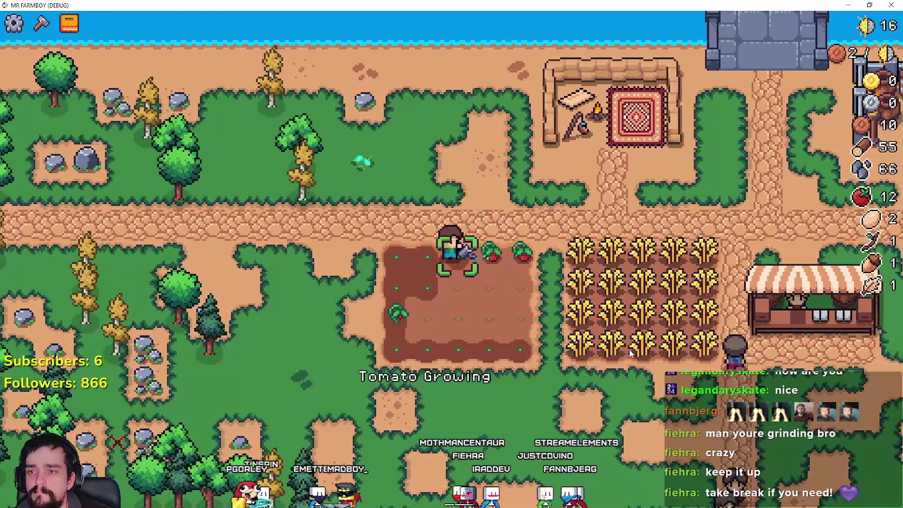
key("d")
left_click(629, 349)
left_click(630, 350)
key("d")
left_click(629, 353)
left_click(630, 352)
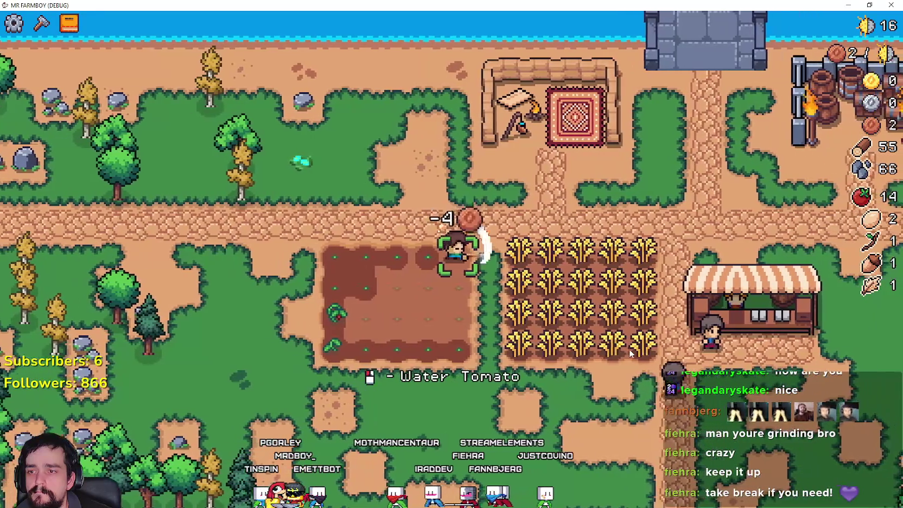
key("s")
left_click(630, 353)
key("a")
key("w")
left_click(629, 353)
Switch the game out of fullscreen and maximize its window.
key("F11")
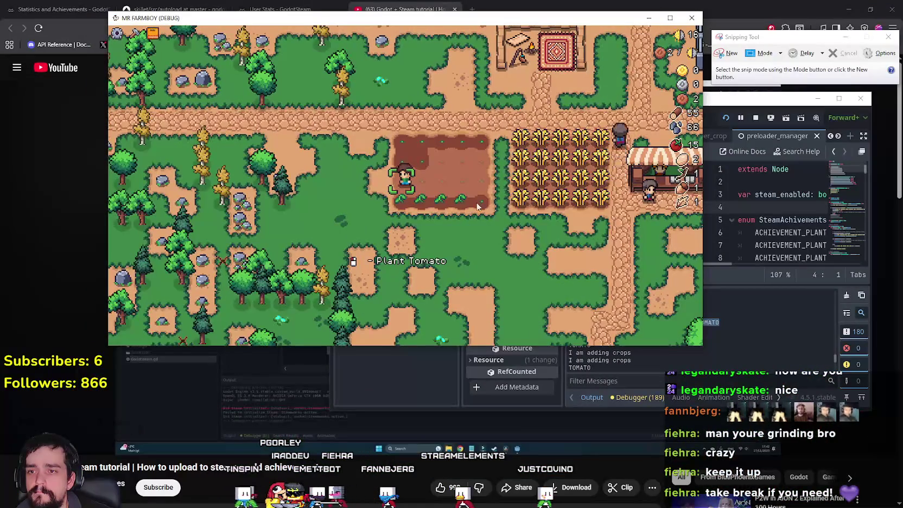
key("d")
left_click(678, 19)
After a stop at the market stall, harvest the bottom and third wheat rows.
key("d")
key("e")
key("w")
mouse_move(399, 378)
key("a")
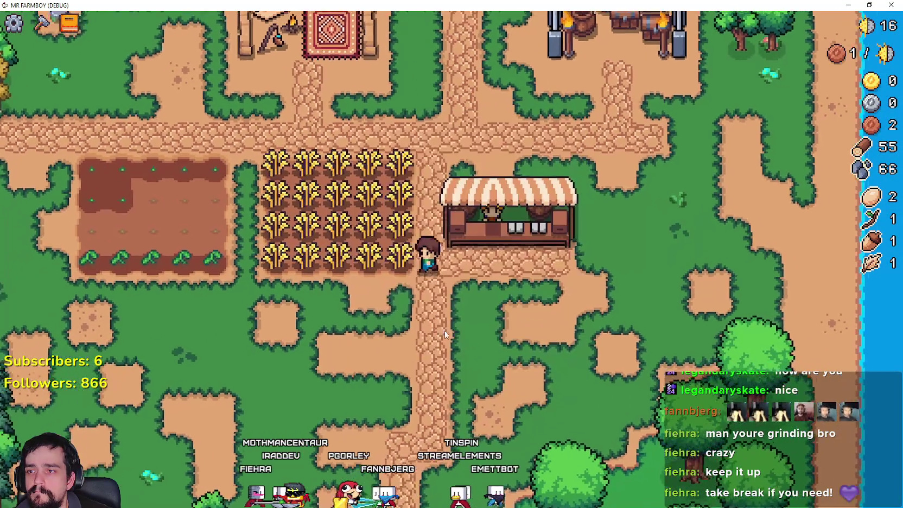
left_click(569, 340)
key("a")
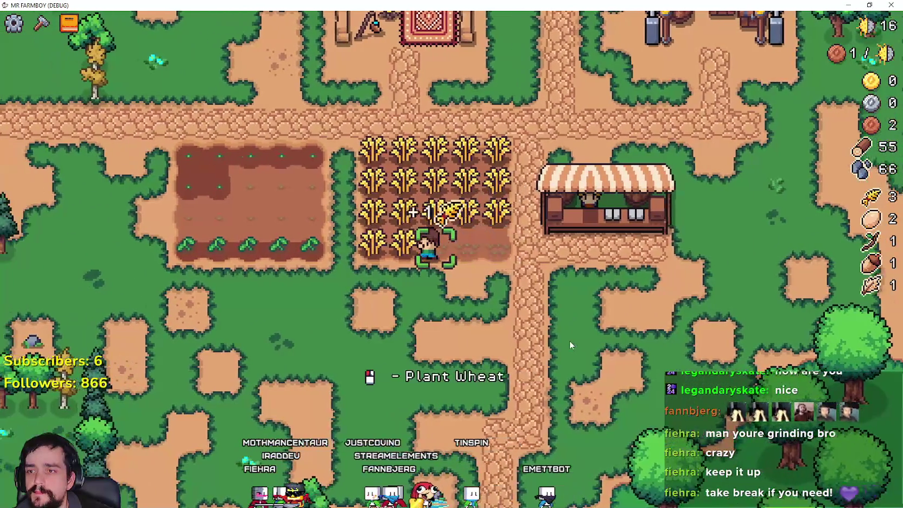
left_click(569, 340)
left_click(569, 340)
left_click(570, 340)
key("d")
left_click(571, 340)
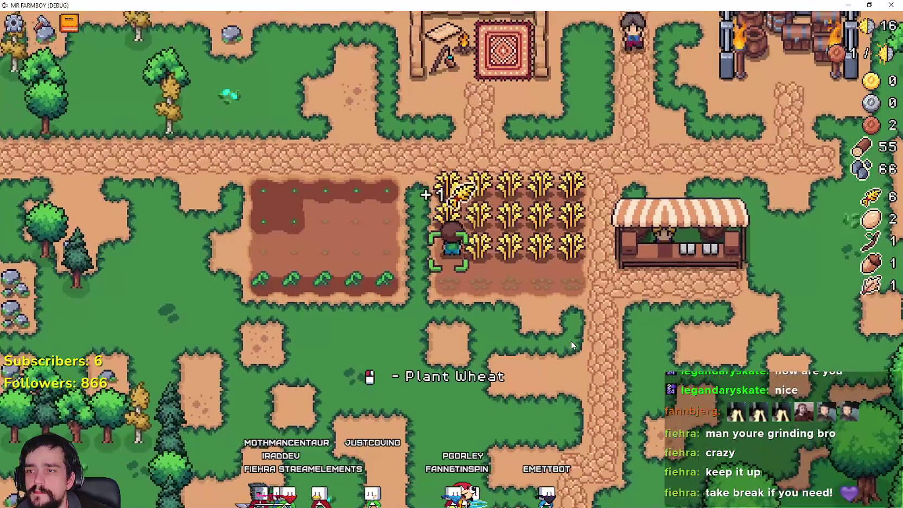
left_click(571, 341)
left_click(571, 341)
left_click(571, 341)
Harvest the remaining wheat in the second and top rows.
key("w")
key("a")
left_click(571, 340)
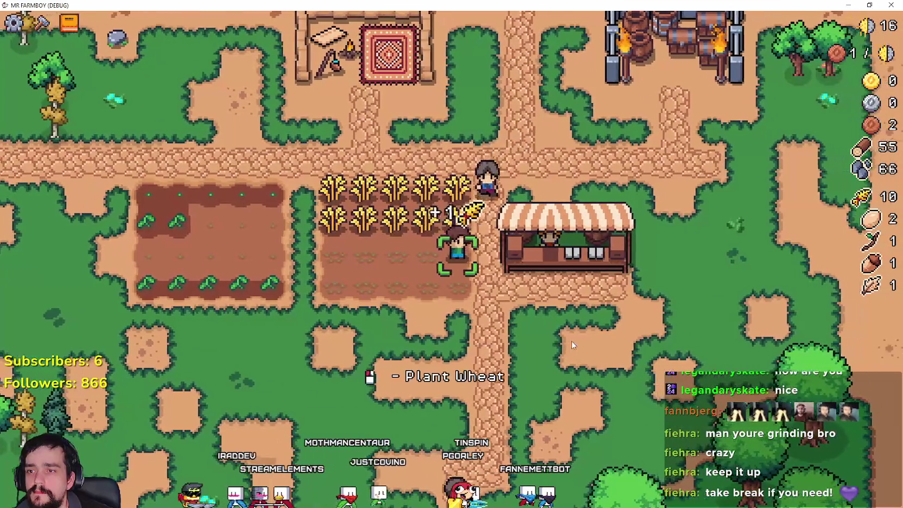
left_click(571, 341)
left_click(572, 341)
left_click(571, 340)
key("a")
left_click(572, 341)
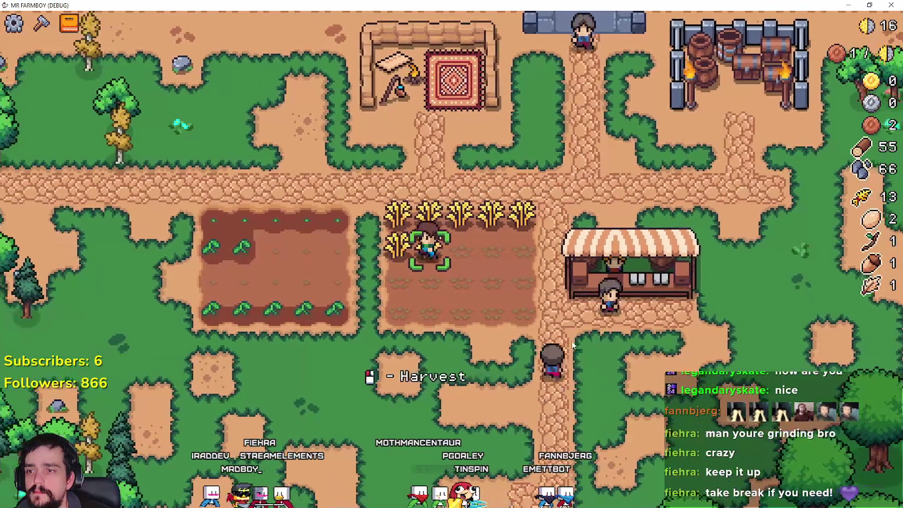
left_click(571, 341)
key("w")
left_click(573, 340)
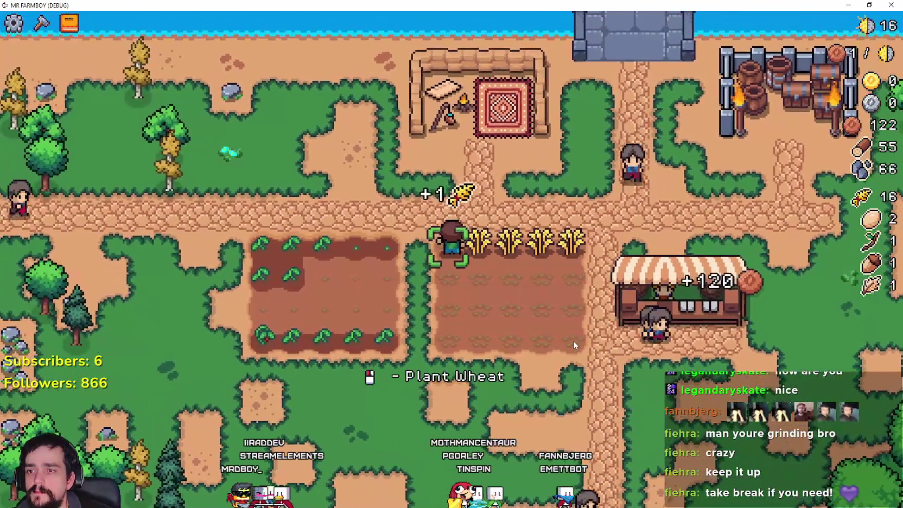
key("d")
left_click(573, 343)
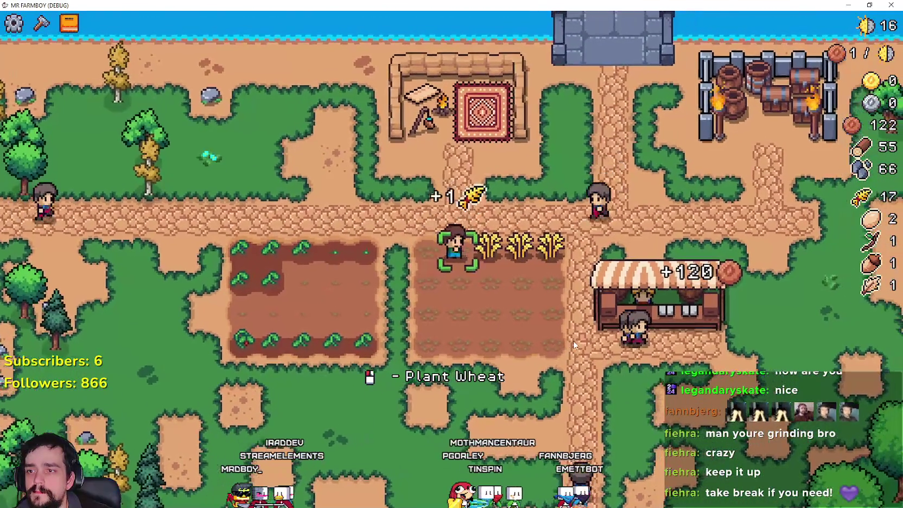
left_click(574, 343)
left_click(574, 343)
left_click(573, 343)
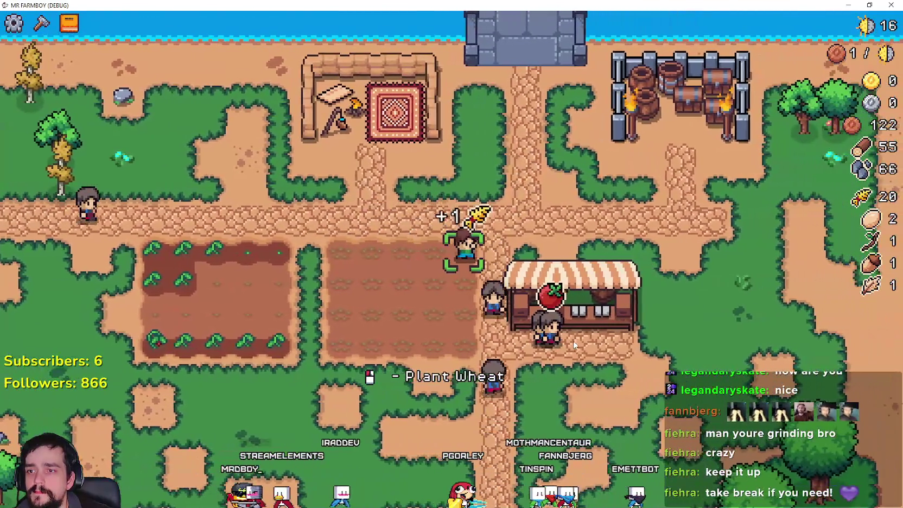
Plant tomato seeds on every empty tile of the tomato plot.
key("a")
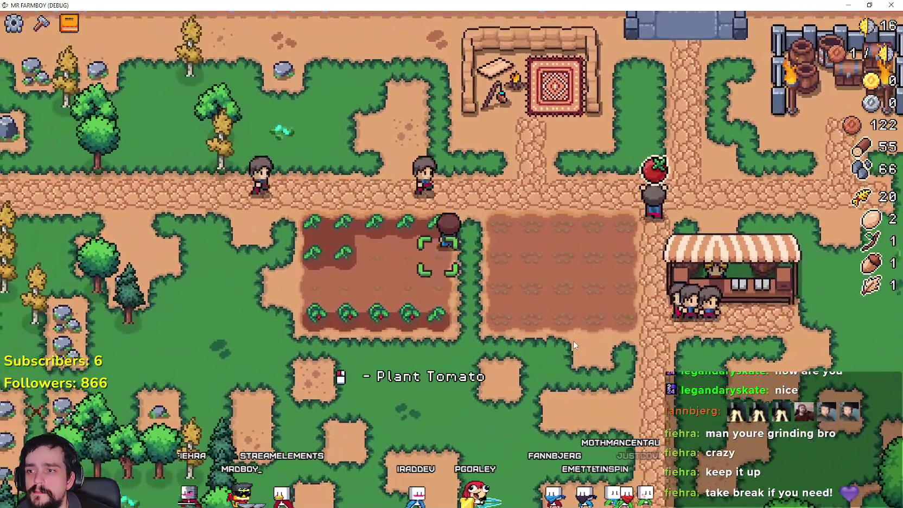
left_click(573, 345)
key("a")
left_click(574, 345)
left_click(573, 345)
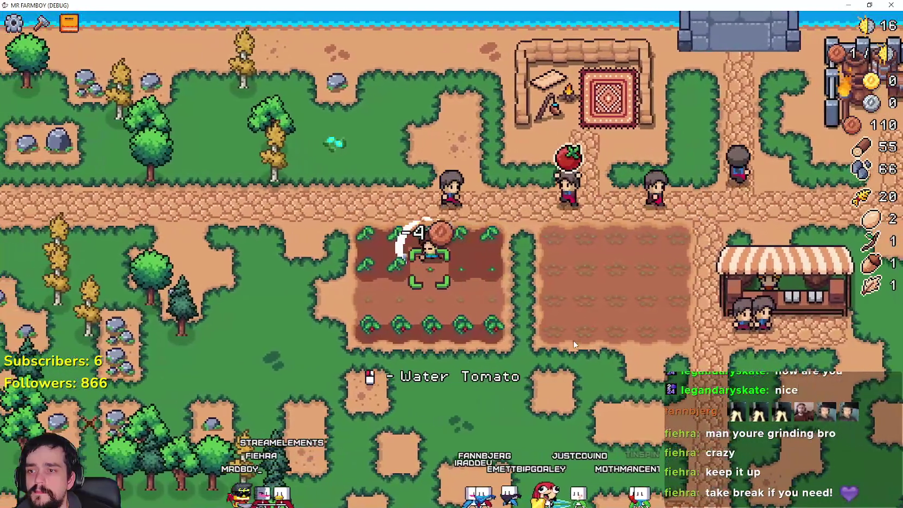
key("s")
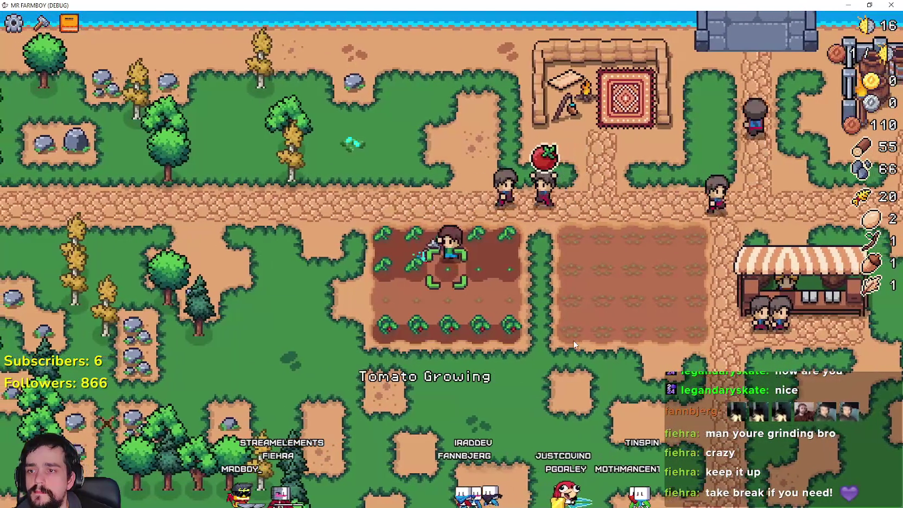
key("a")
left_click(574, 344)
left_click(574, 344)
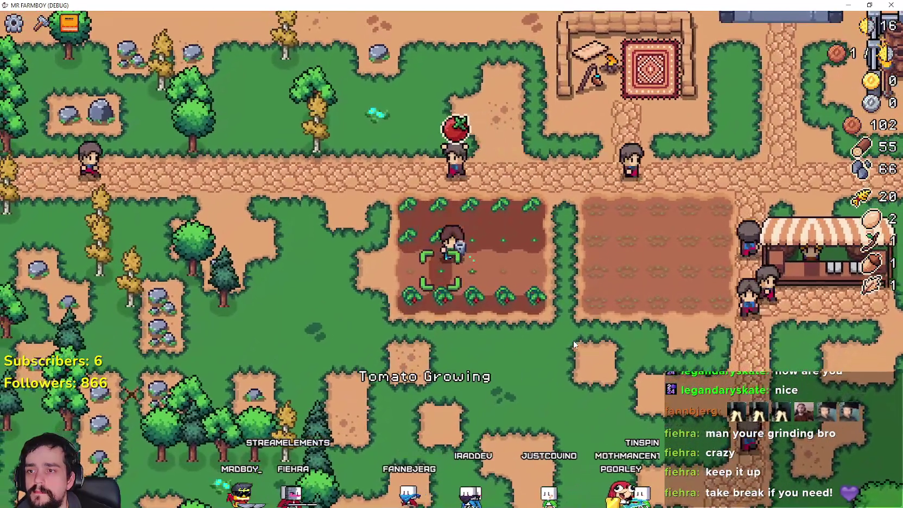
key("a")
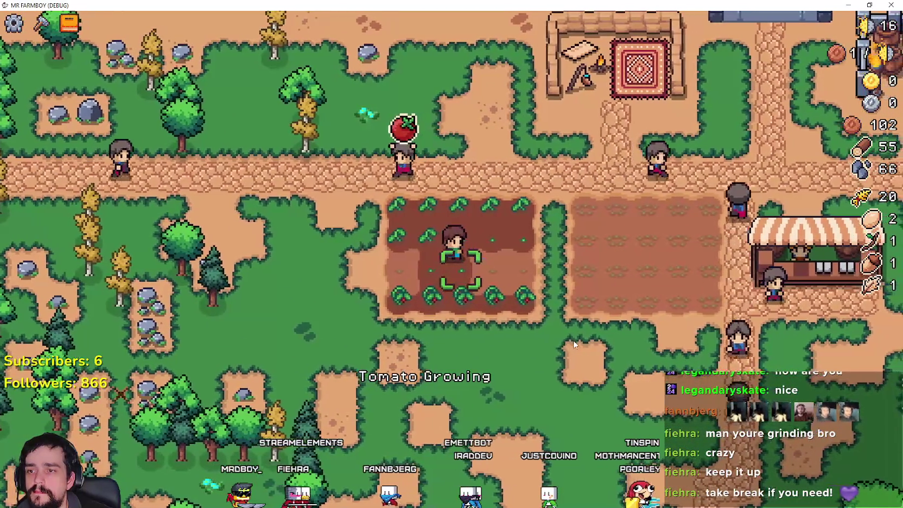
left_click(573, 341)
key("d")
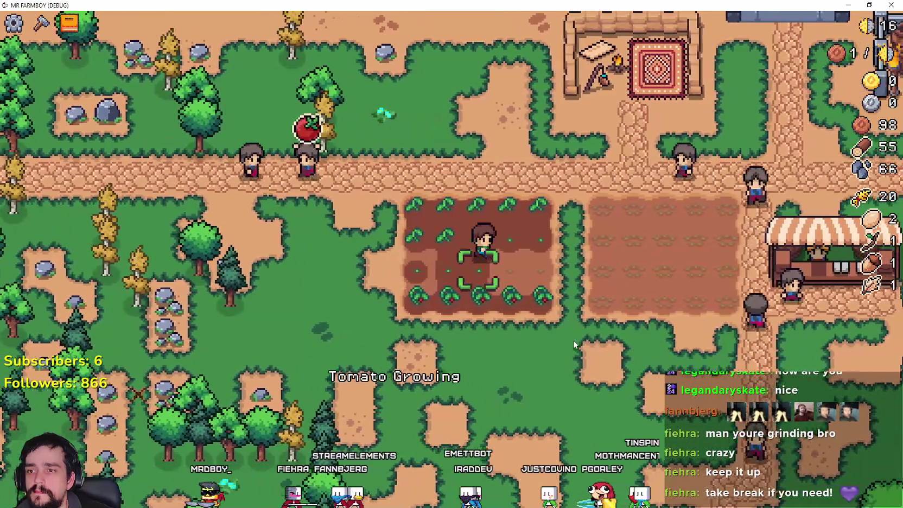
left_click(573, 340)
key("d")
left_click(573, 340)
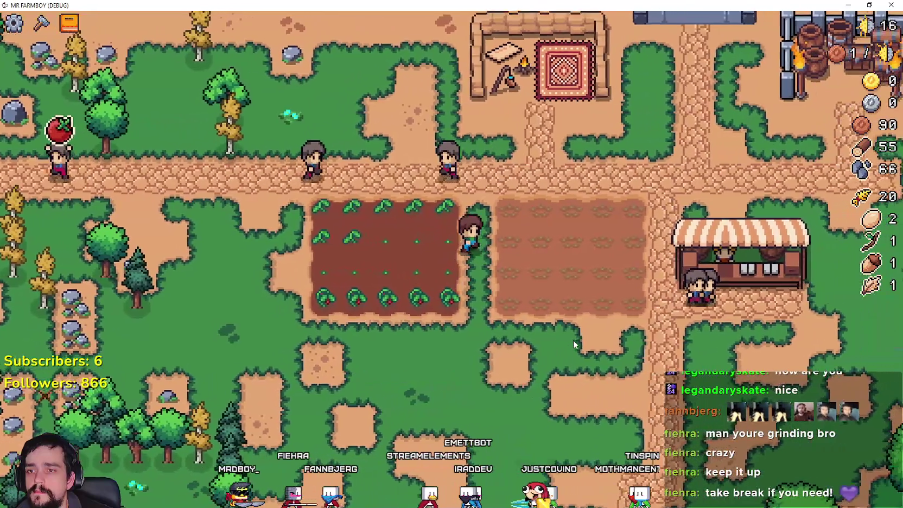
Replant wheat seeds along the top and second rows of the wheat plot.
key("d")
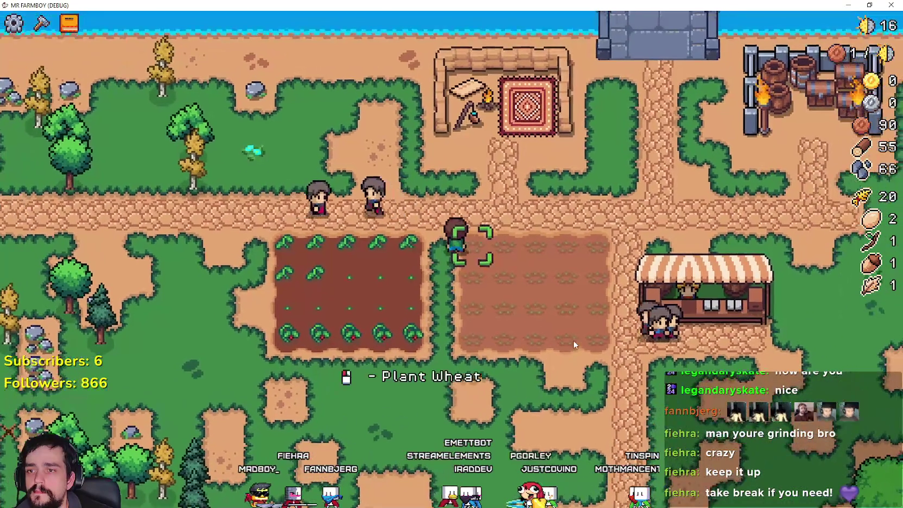
left_click(573, 341)
left_click(573, 340)
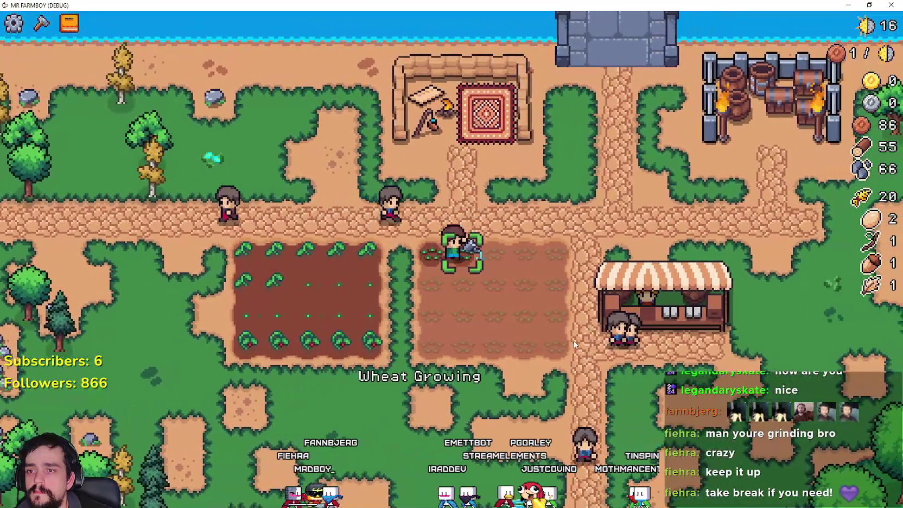
key("d")
left_click(573, 340)
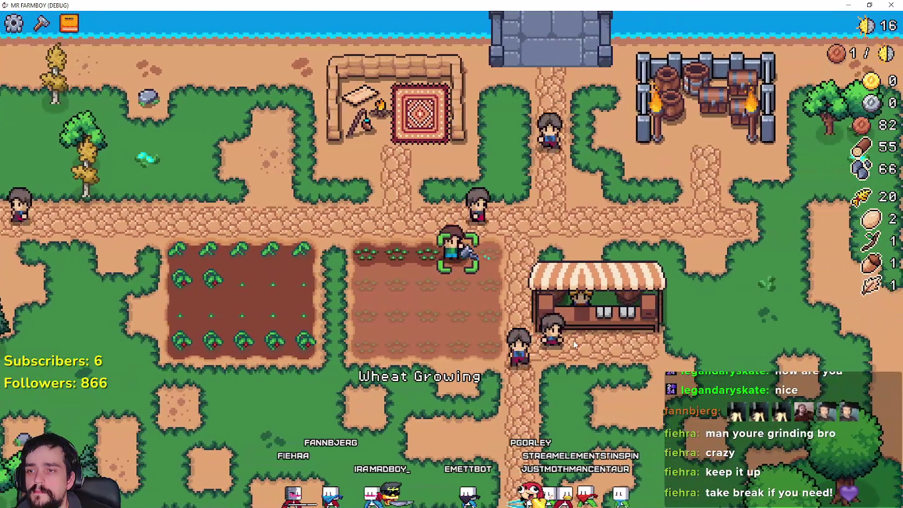
key("s")
left_click(574, 340)
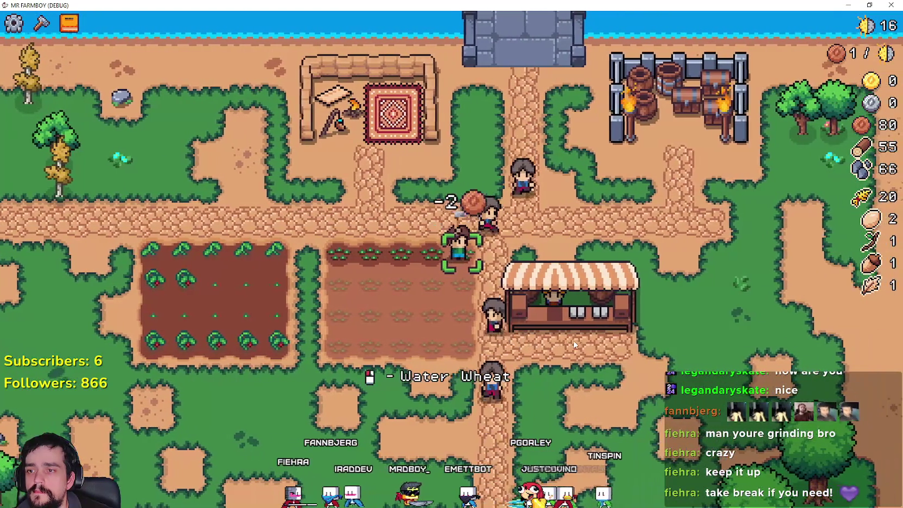
left_click(574, 340)
left_click(574, 340)
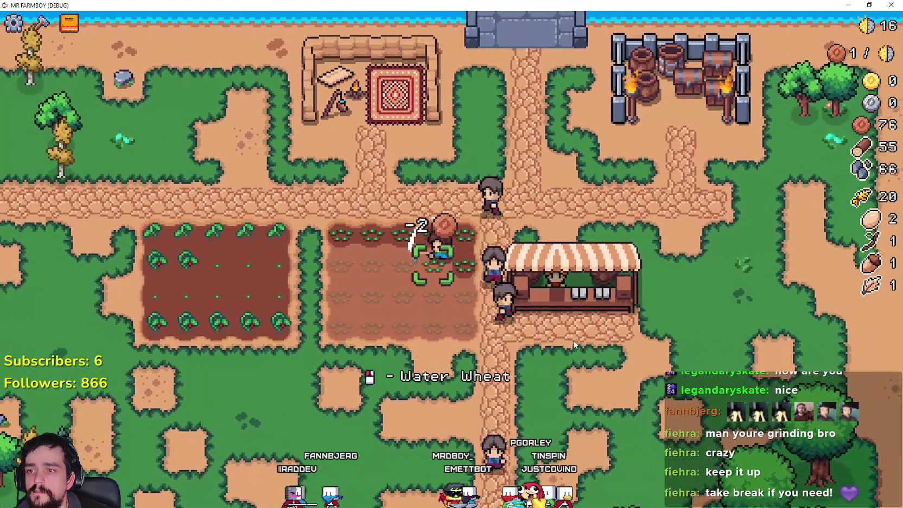
key("a")
left_click(573, 340)
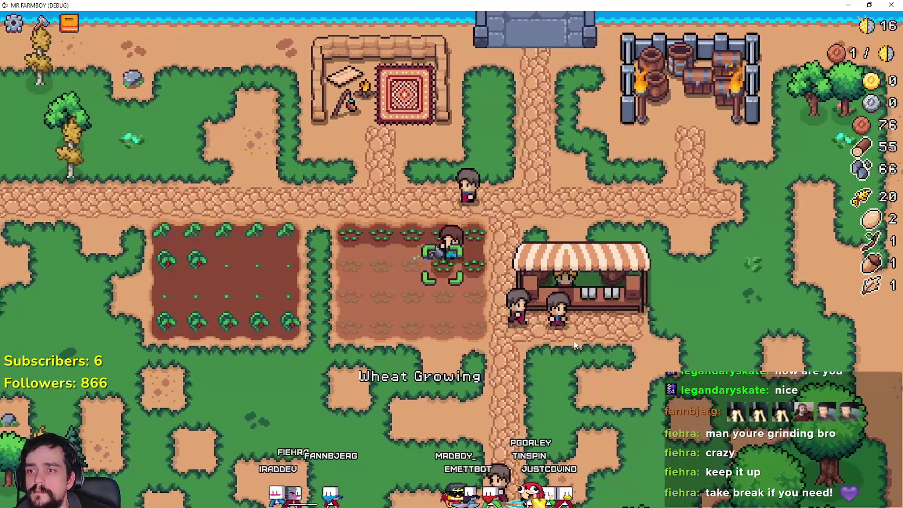
left_click(574, 340)
left_click(574, 340)
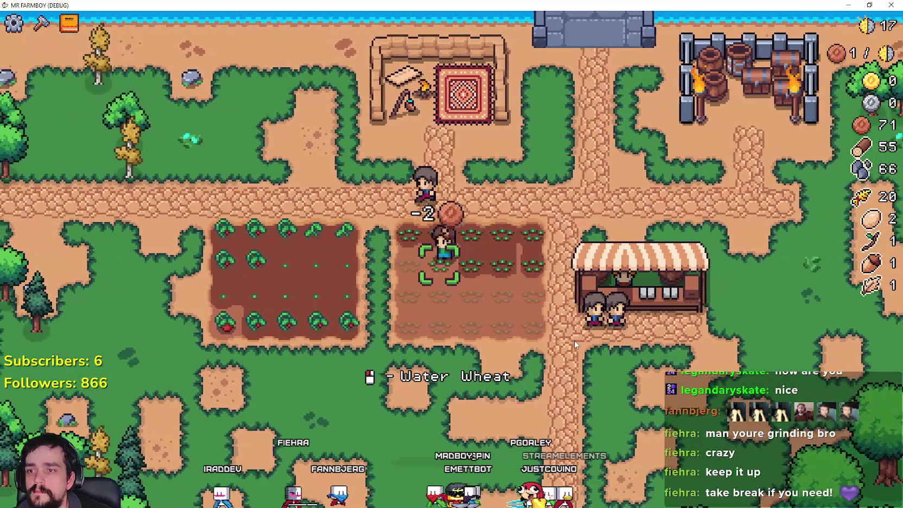
Finish replanting wheat across the third and bottom rows.
key("a")
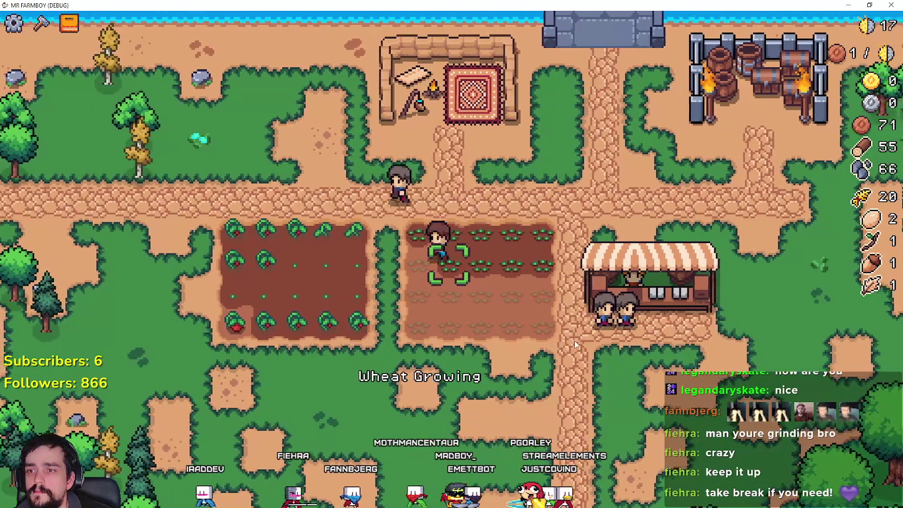
left_click(574, 341)
key("s")
left_click(574, 340)
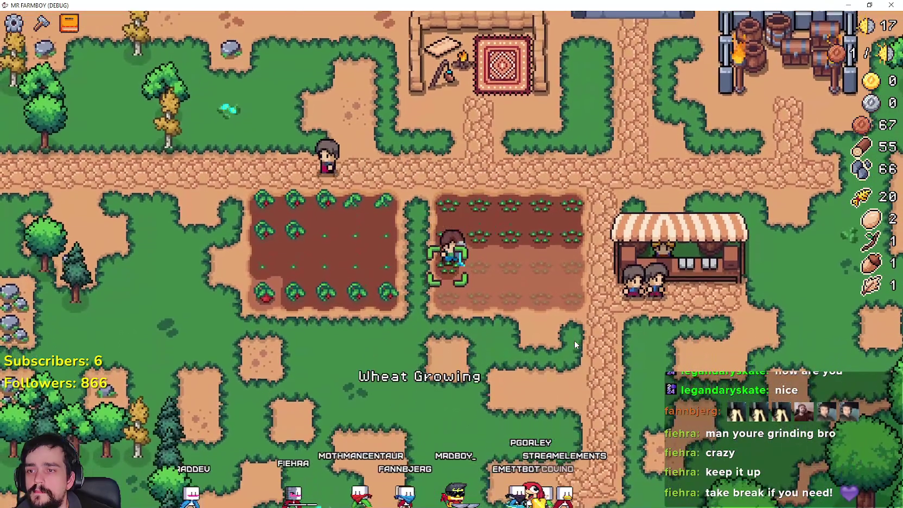
key("d")
left_click(574, 340)
left_click(574, 340)
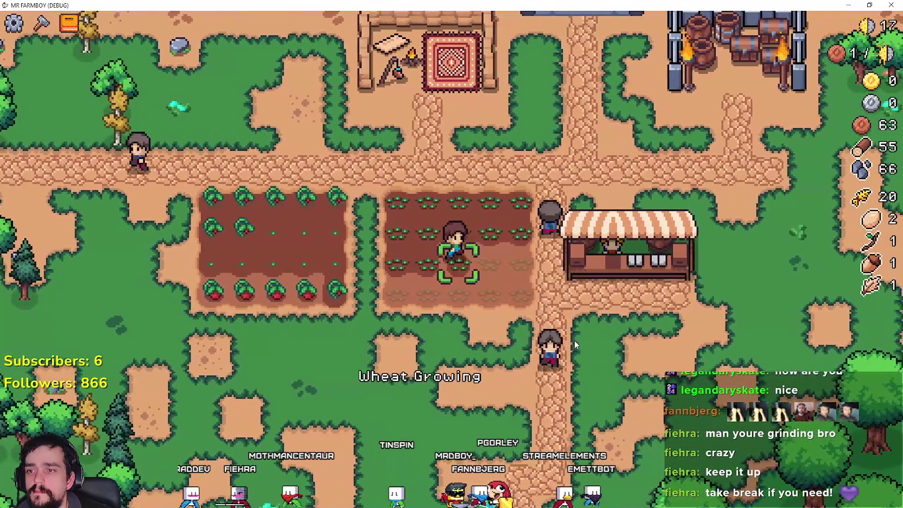
key("d")
left_click(575, 341)
key("d")
key("s")
left_click(574, 340)
left_click(575, 340)
key("a")
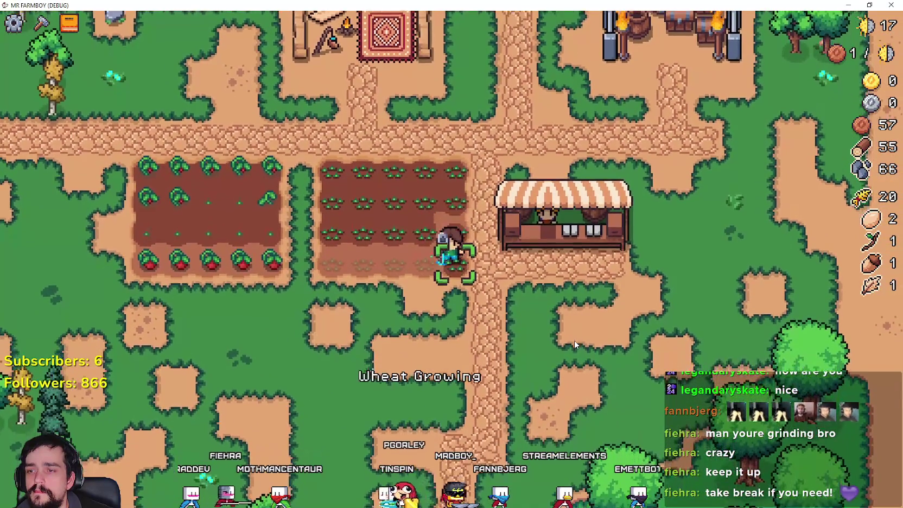
left_click(574, 344)
key("a")
left_click(574, 345)
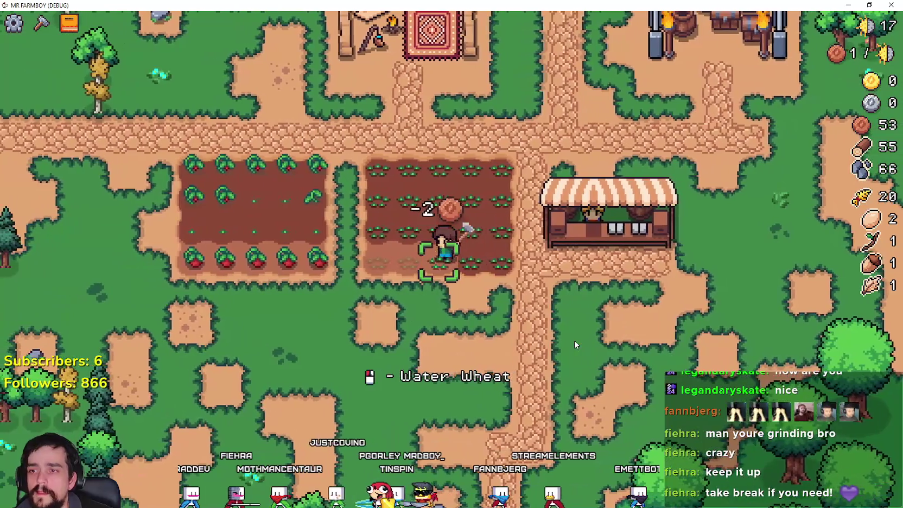
key("a")
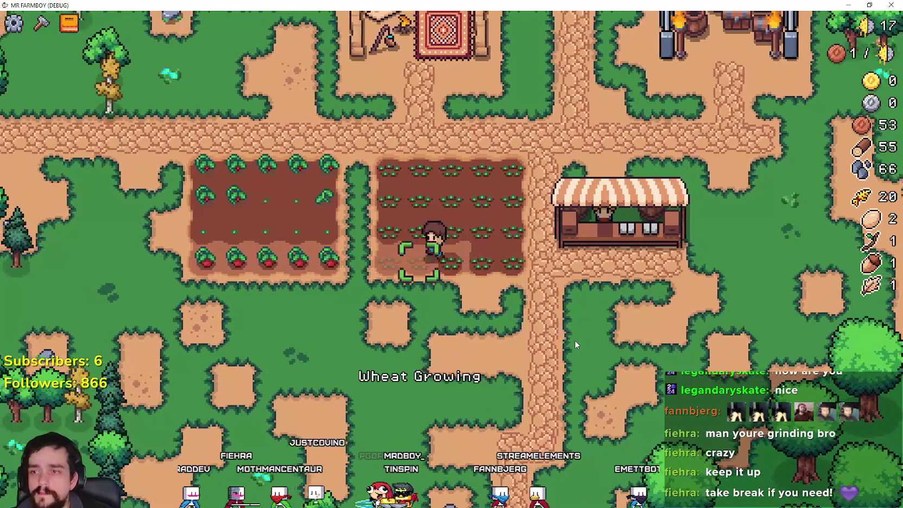
left_click(575, 341)
left_click(576, 340)
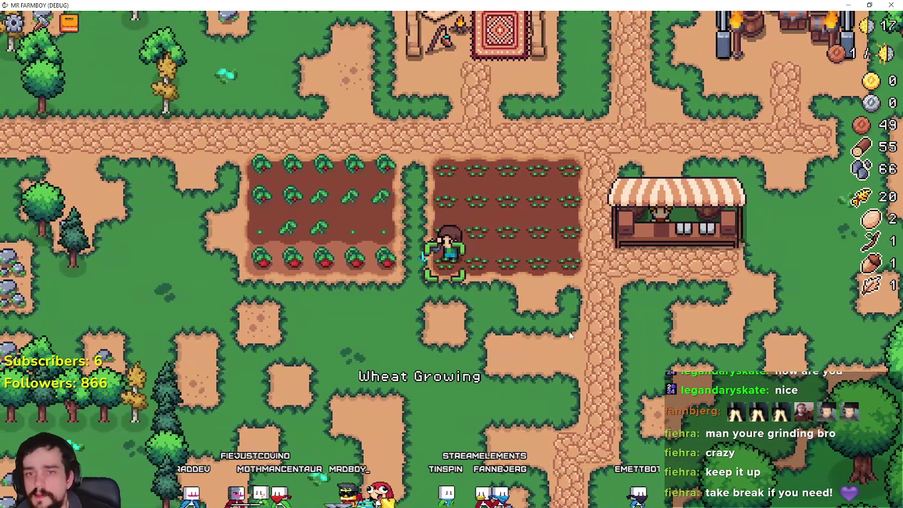
Harvest the ripe tomatoes, then plant and water tomato seeds in the bottom row.
key("a")
left_click(570, 336)
left_click(569, 334)
key("a")
left_click(562, 326)
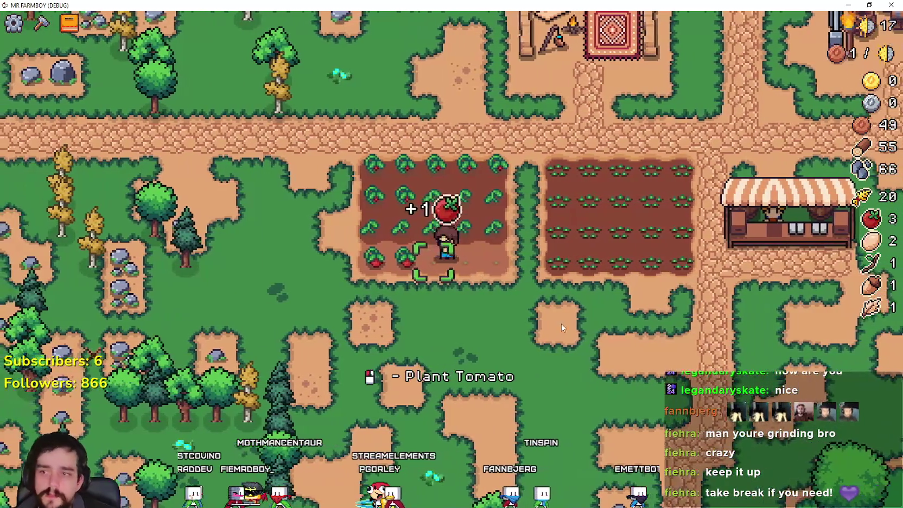
left_click(564, 324)
left_click(564, 328)
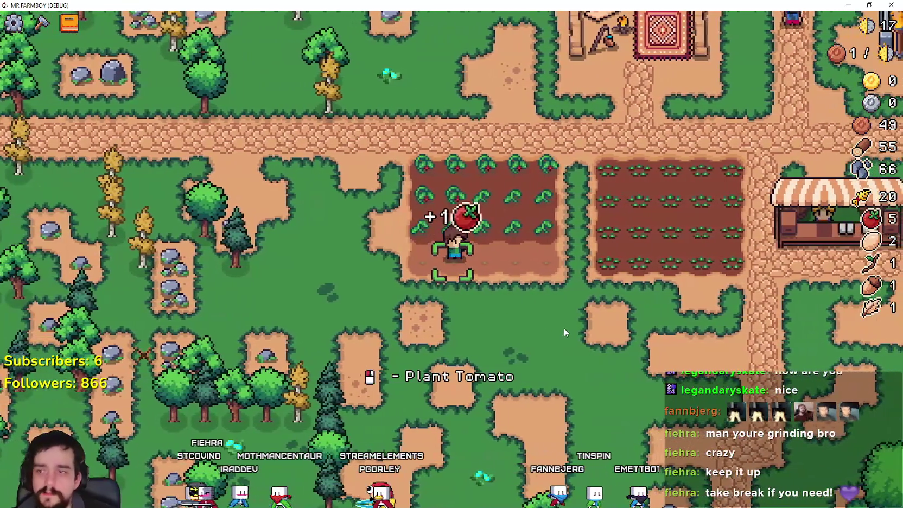
key("a")
left_click(563, 331)
left_click(564, 332)
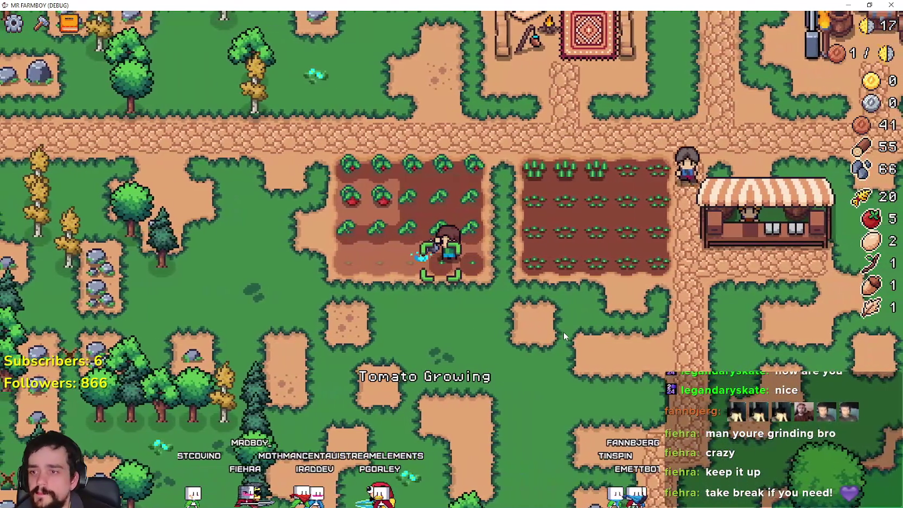
Sell wheat at the market stall.
key("d")
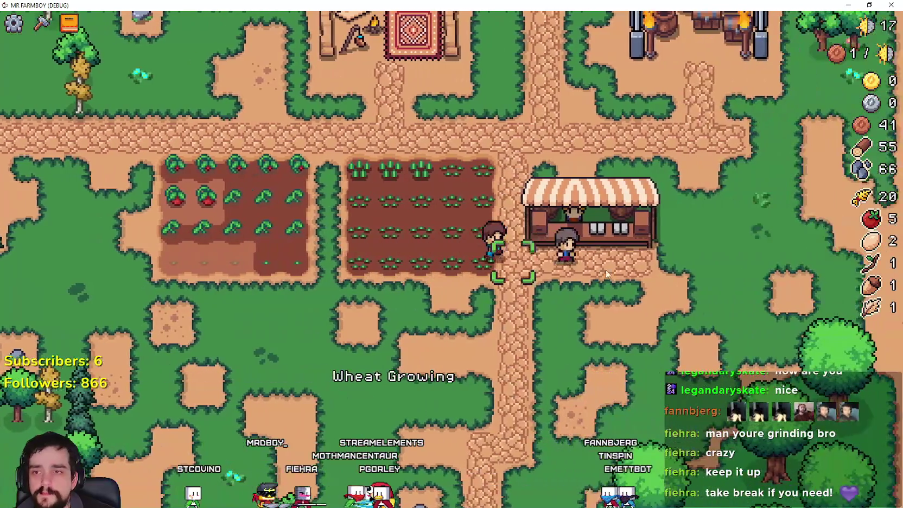
left_click(581, 255)
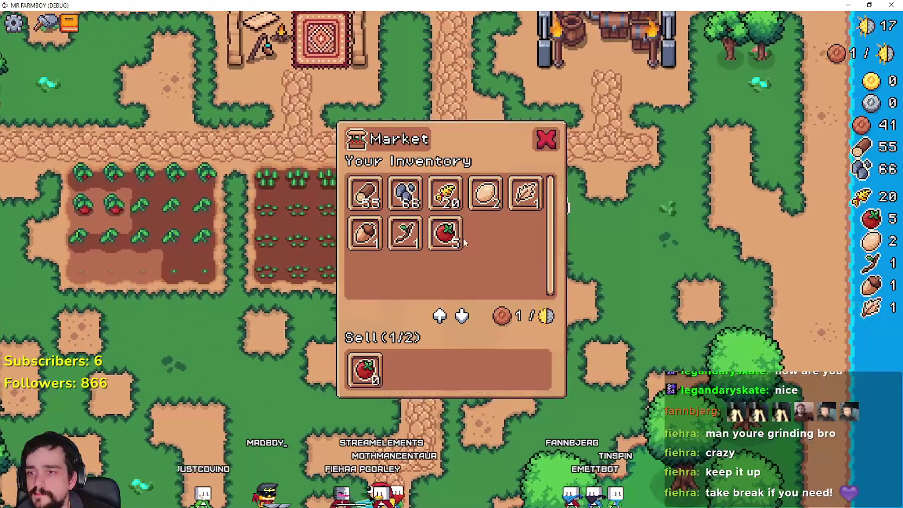
left_click(445, 192)
key("a")
left_click(41, 23)
key("a")
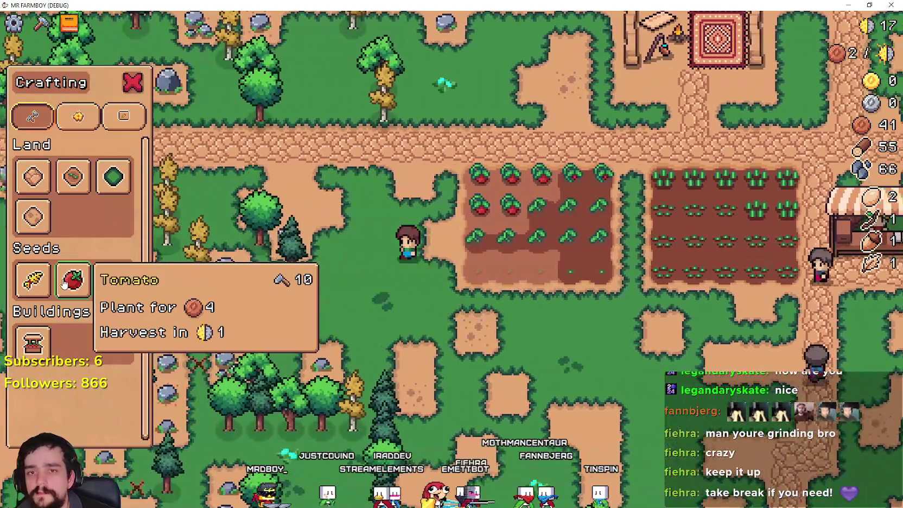
key("d")
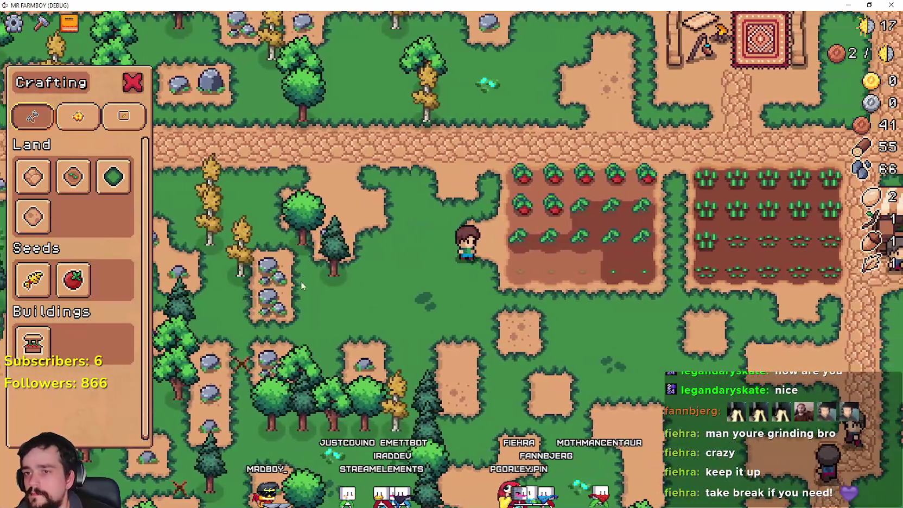
Check the advancements screen for crop unlocks, then walk through the tomato field.
key("tab")
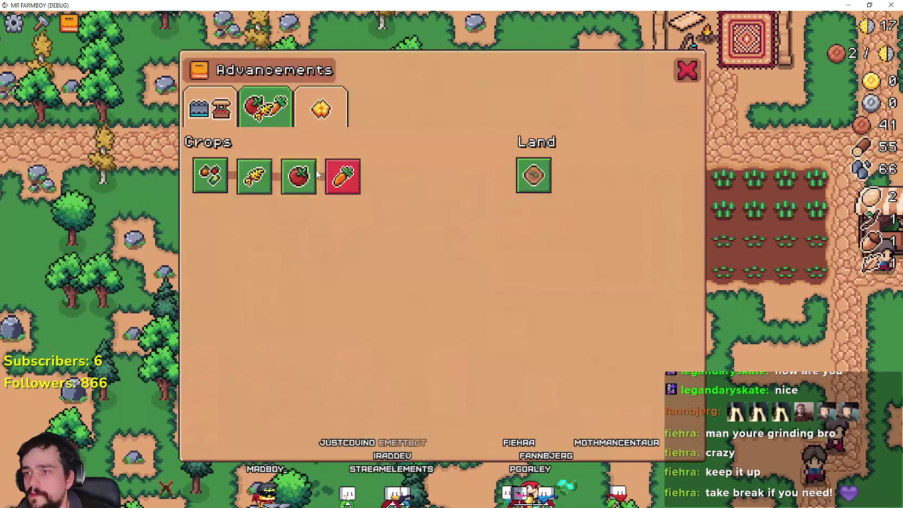
mouse_move(338, 179)
key("Tab")
key("d")
key("w")
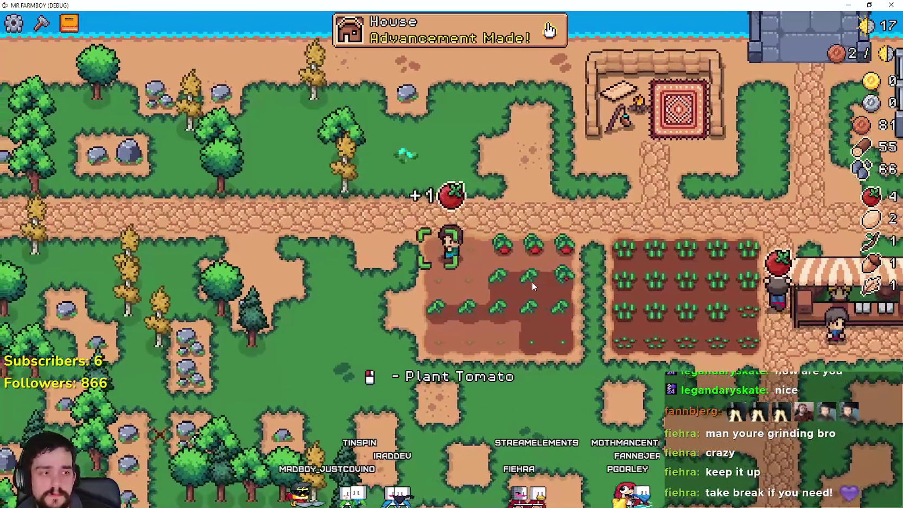
key("d")
key("a")
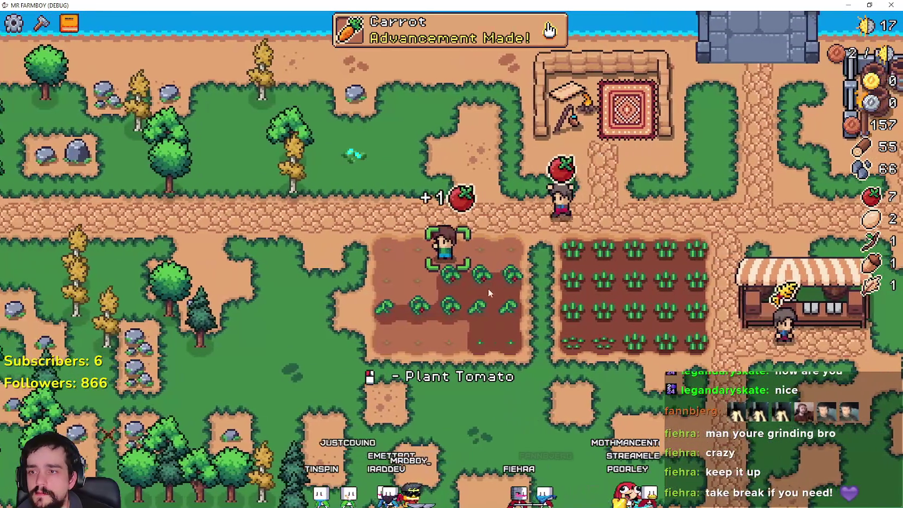
Build a new plot of farm tiles on open ground beside the wheat field.
key("c")
key("s")
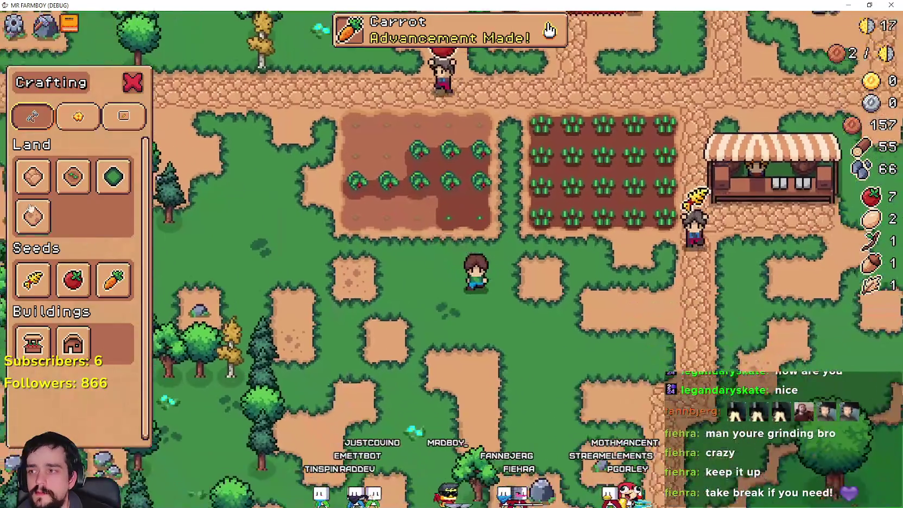
left_click(32, 176)
key("w")
key("d")
left_click(72, 177)
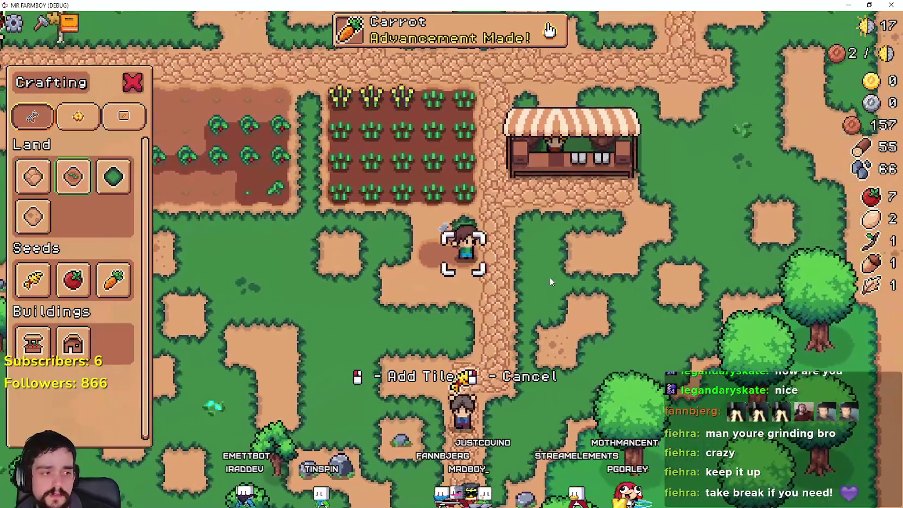
key("a")
left_click(550, 277)
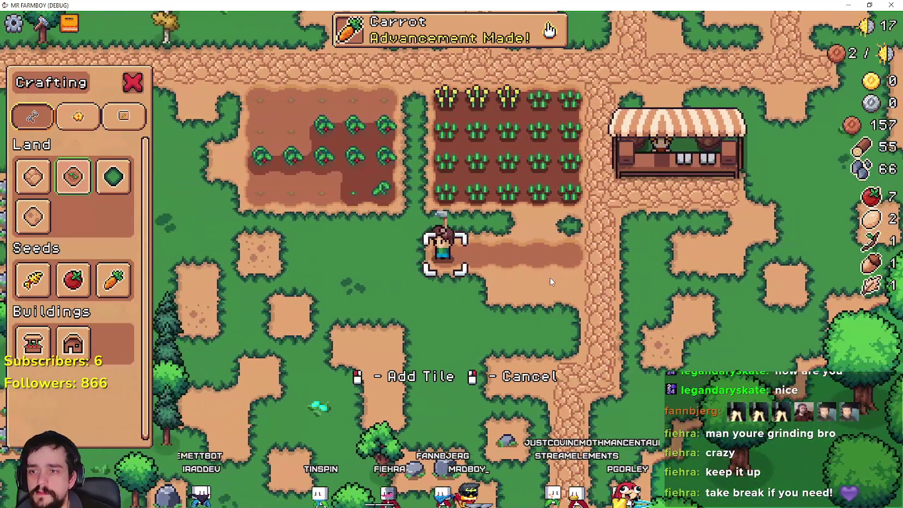
key("s")
key("d")
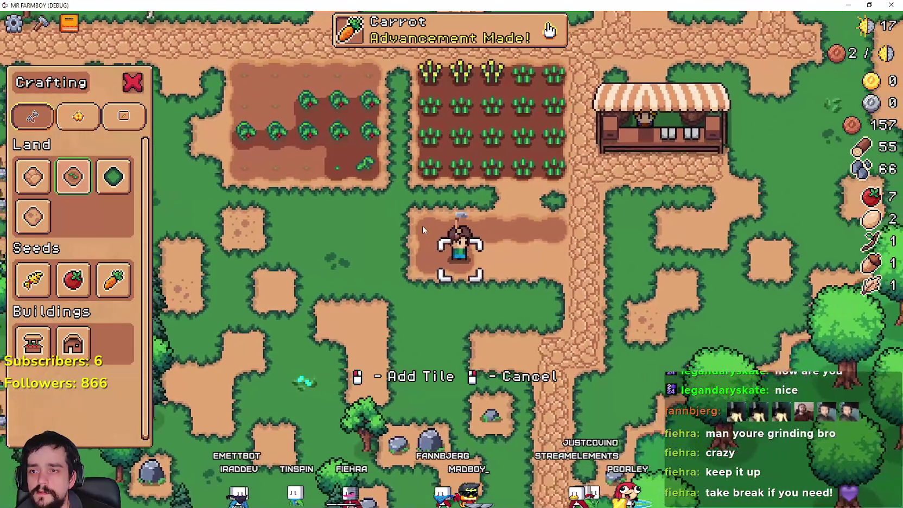
key("d")
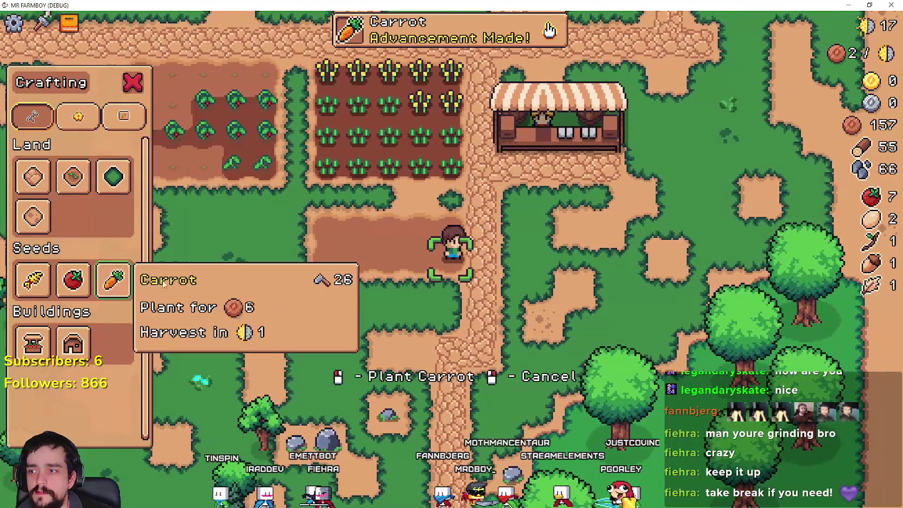
Select carrot seeds and plant them along the upper row of the new plot.
left_click(114, 279)
key("w")
left_click(504, 265)
key("a")
left_click(503, 265)
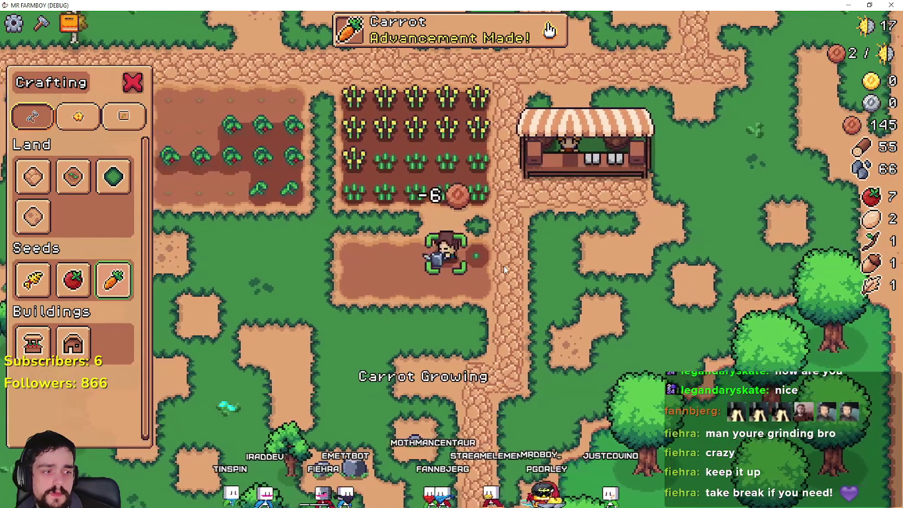
left_click(504, 265)
key("a")
left_click(503, 265)
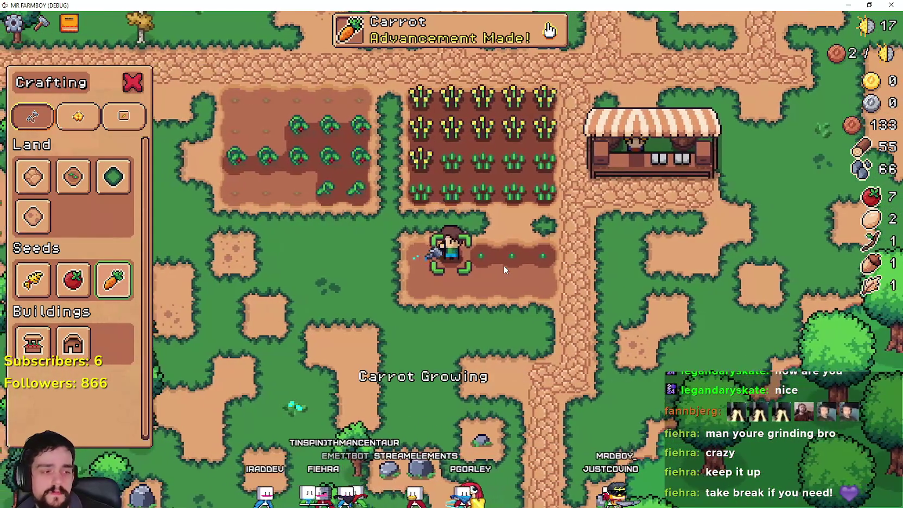
left_click(503, 265)
Plant carrots along the lower row, water them, then switch to the Steam library.
key("s")
left_click(504, 266)
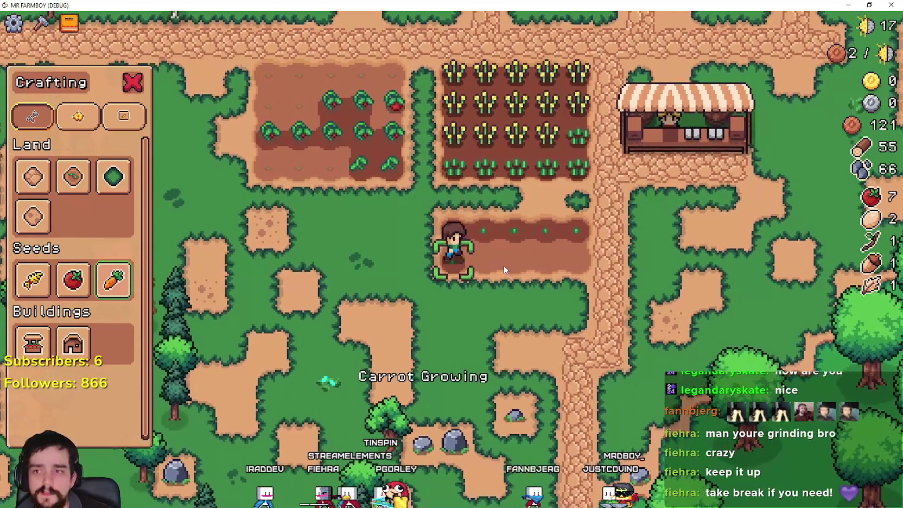
left_click(504, 265)
key("d")
left_click(504, 269)
left_click(504, 270)
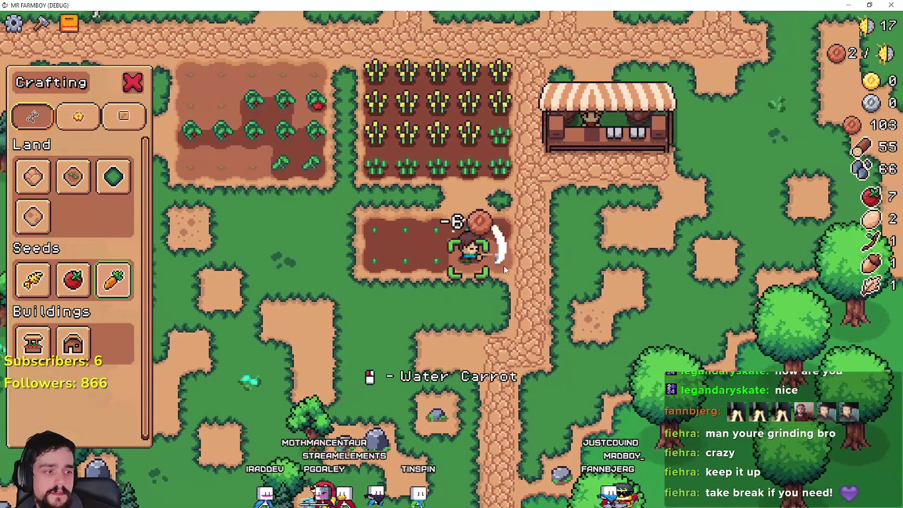
left_click(503, 269)
left_click(503, 270)
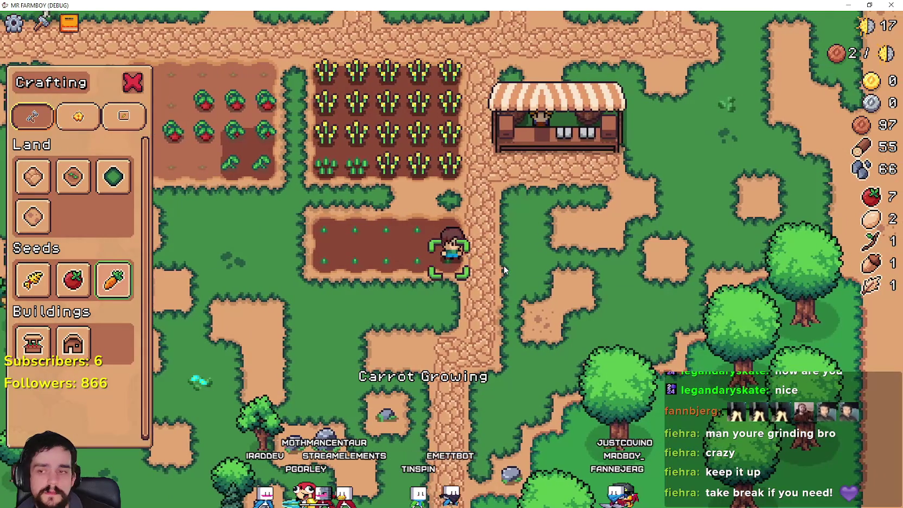
key("a")
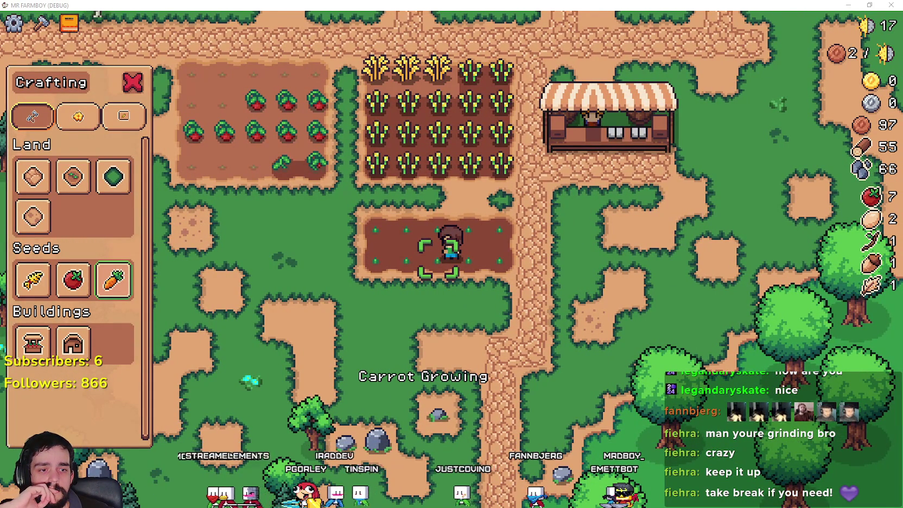
key("alt+Tab")
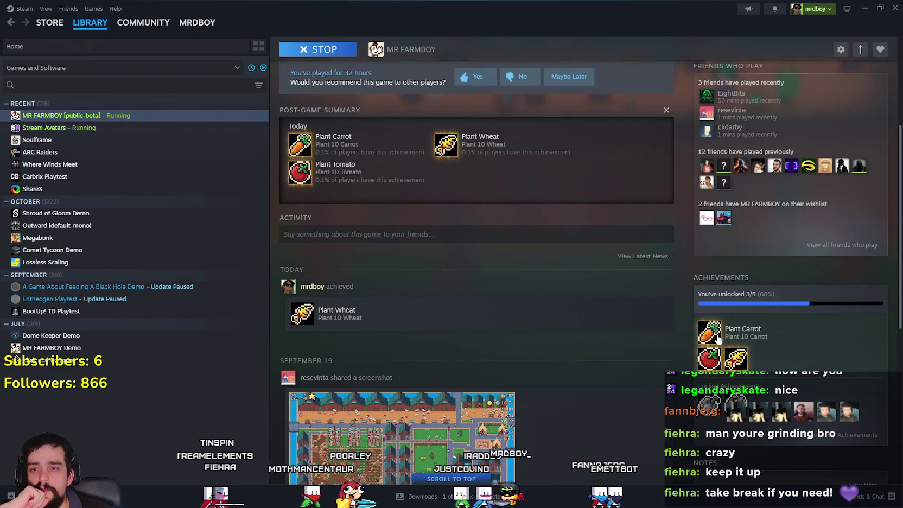
Bring up the MR FARMBOY game window, then minimize it to reveal Steam's post-game summary.
mouse_move(730, 335)
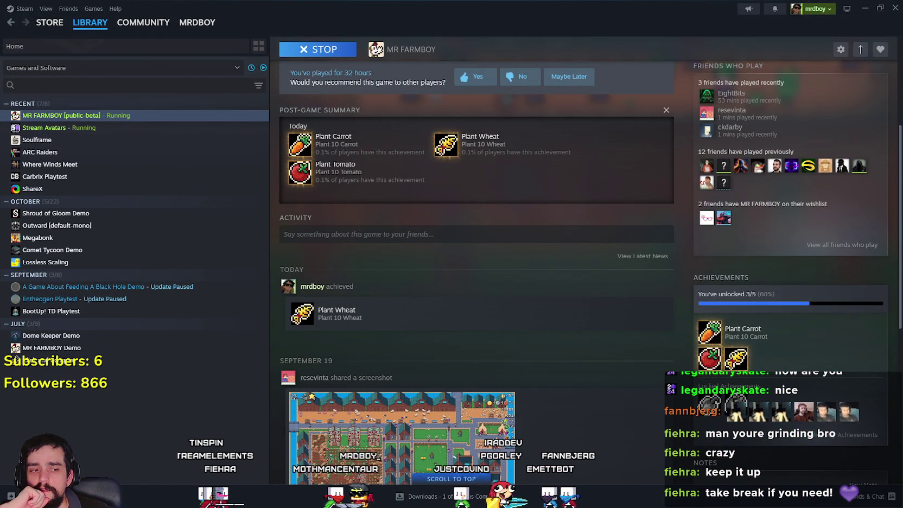
key("alt+Tab")
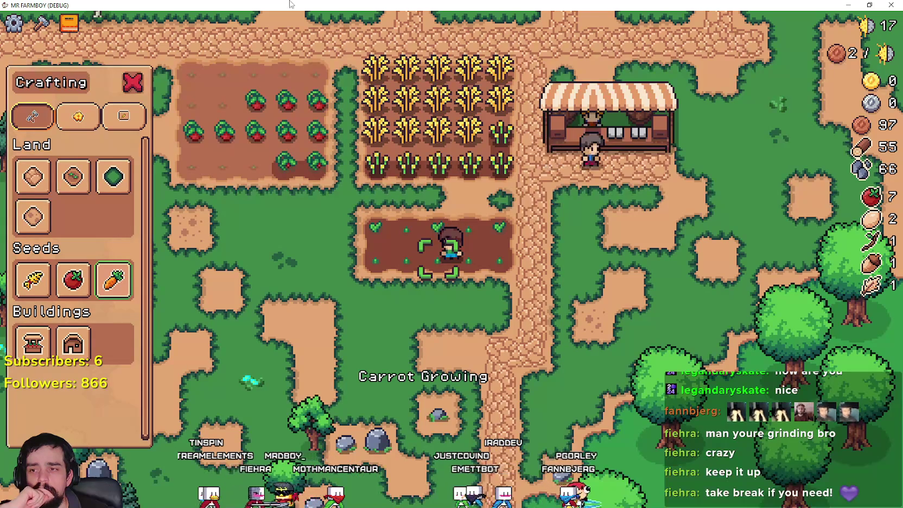
key("super+Down")
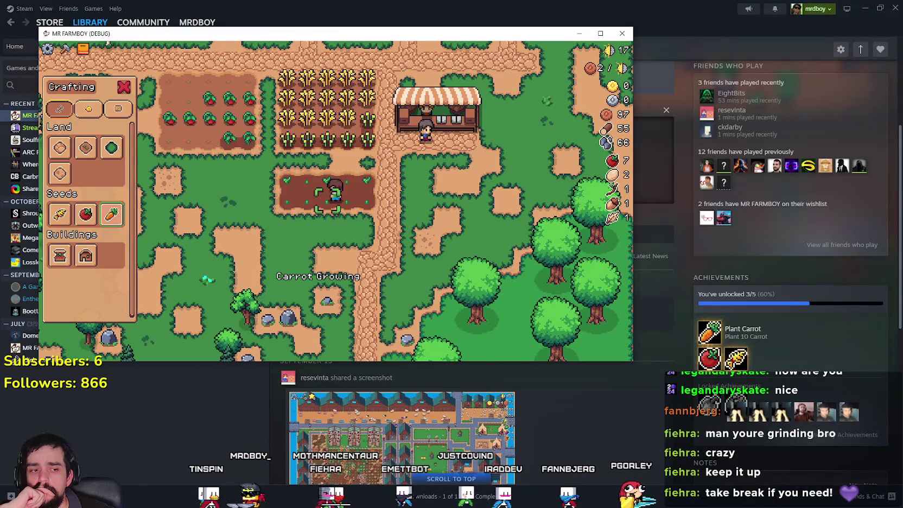
Confirm the ACHIEVEMENT_PLANT_CARROT lines in Godot's Output, then go back to the Steam library.
key("alt+Tab")
scroll(701, 328, "down", 2)
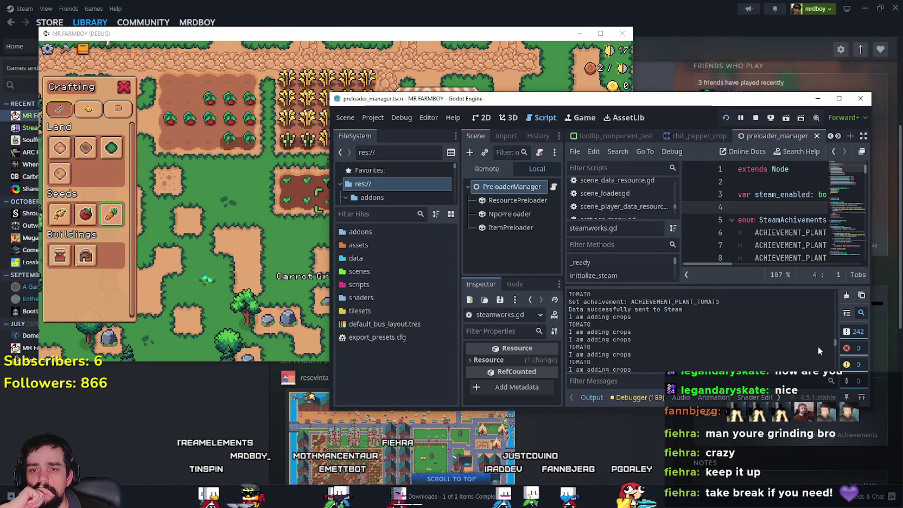
left_click_drag(837, 343, 836, 370)
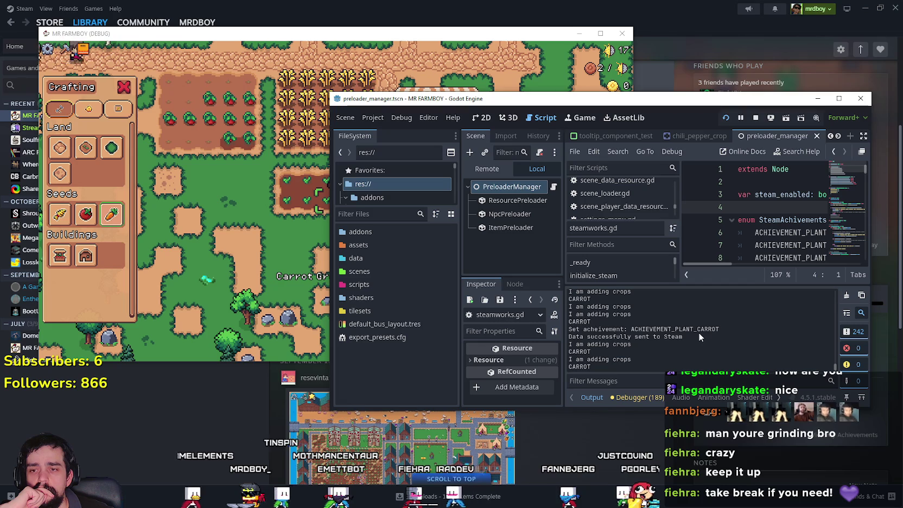
left_click_drag(698, 336, 556, 331)
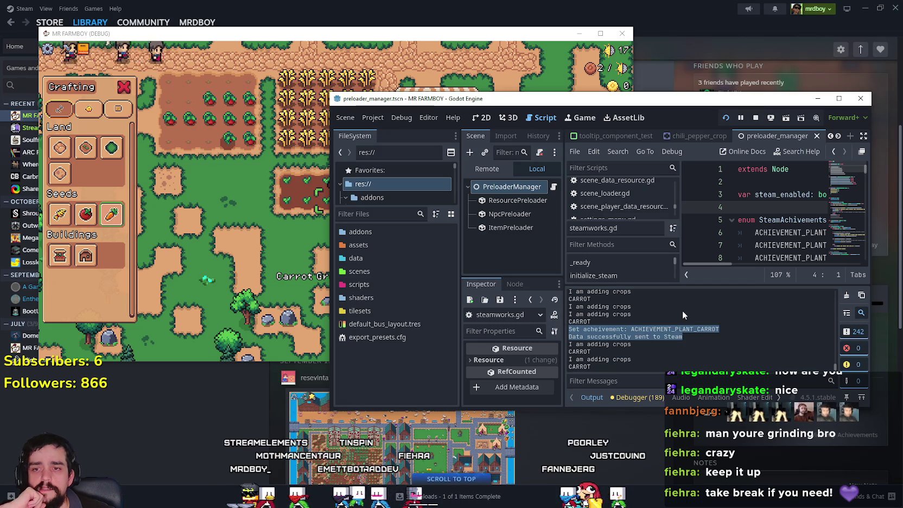
left_click(421, 4)
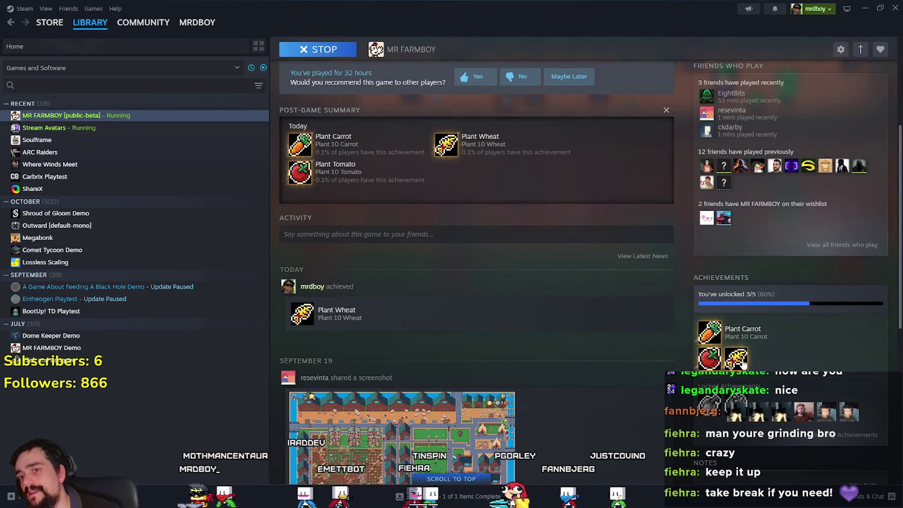
Browse the MR FARMBOY store page screenshots and open its full achievements list.
scroll(561, 311, "up", 3)
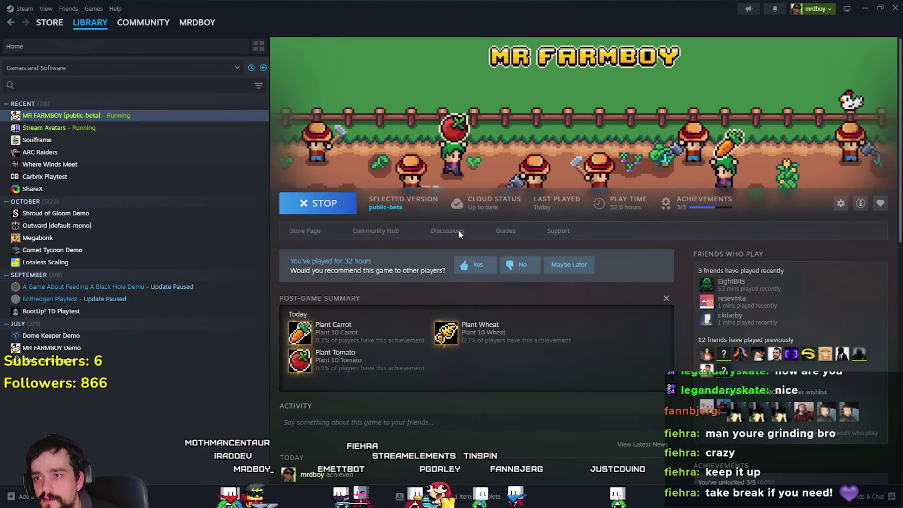
left_click(318, 230)
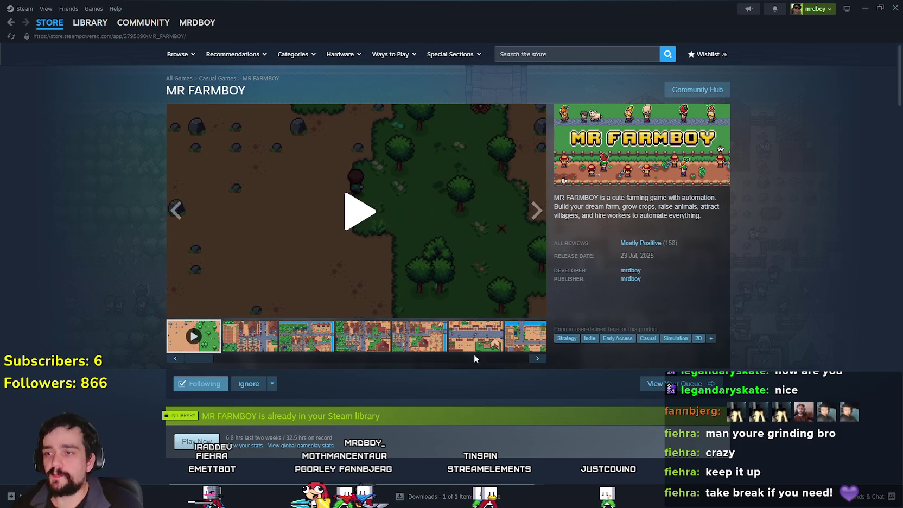
left_click(458, 349)
scroll(457, 349, "down", 10)
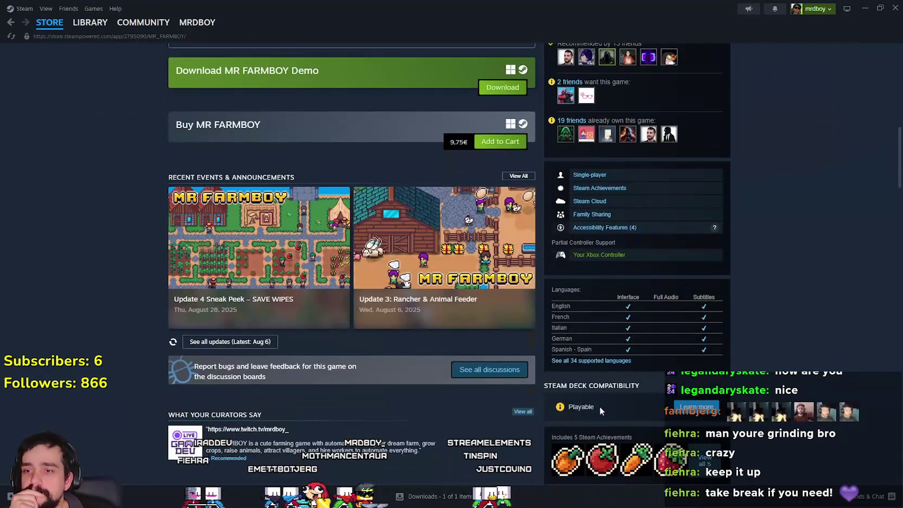
scroll(651, 402, "down", 2)
left_click(719, 379)
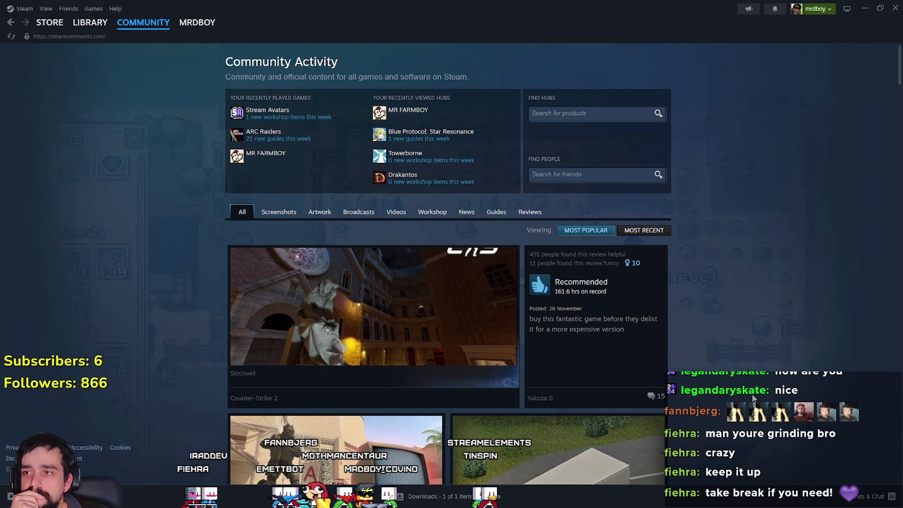
Review the unlocked achievements on the library page, then return to the game with its crafting panel closed.
left_click(90, 22)
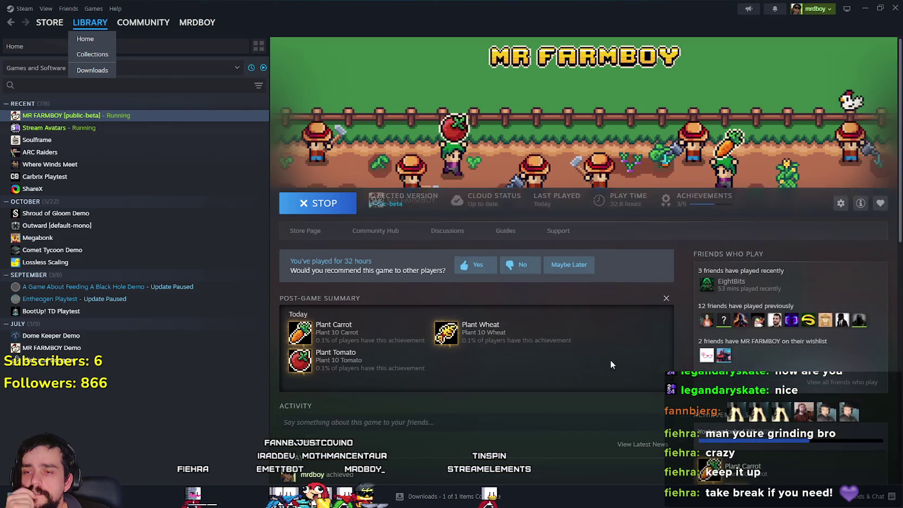
scroll(552, 380, "down", 1)
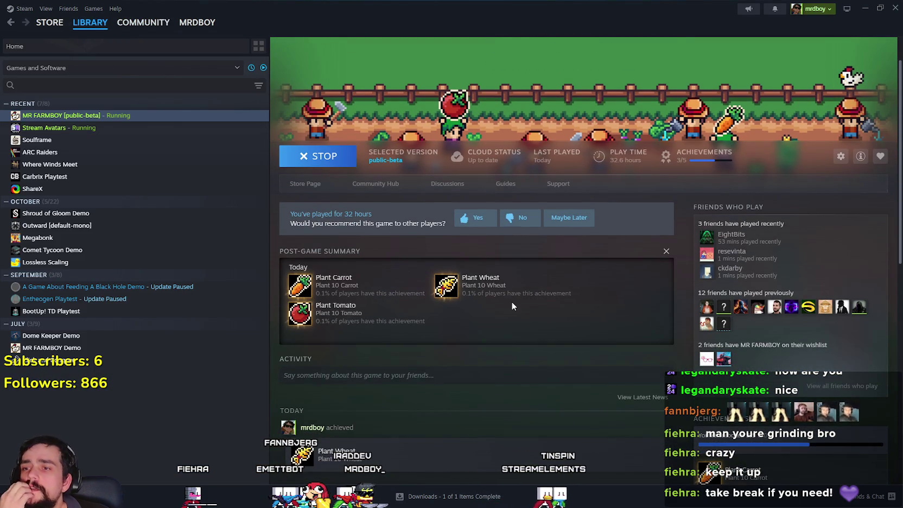
scroll(511, 302, "down", 3)
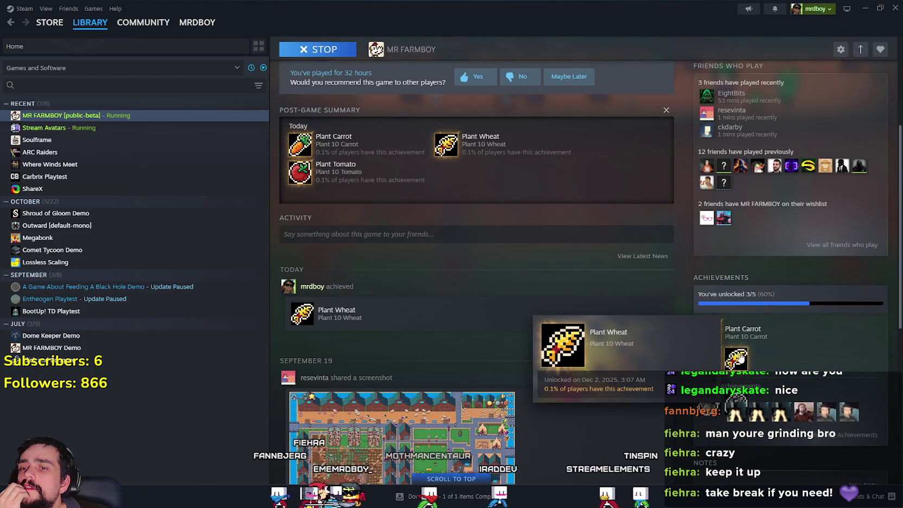
mouse_move(709, 365)
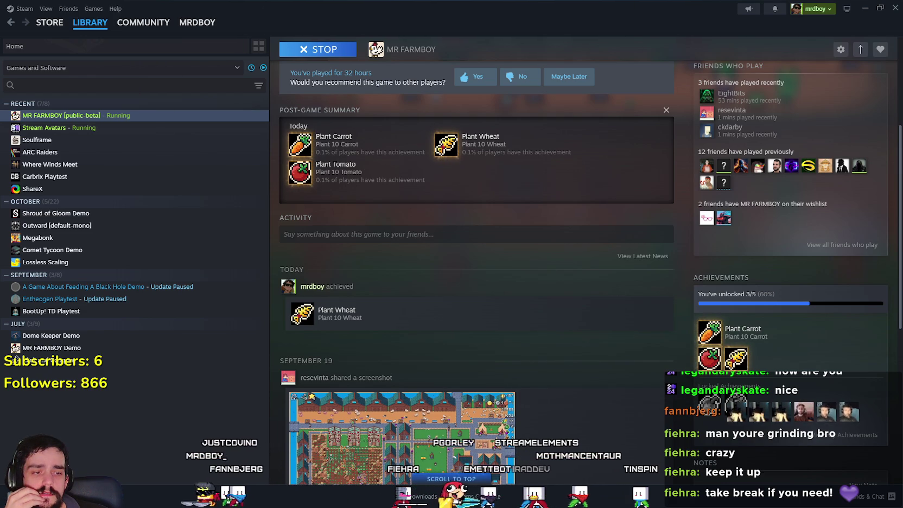
key("alt+Tab")
key("Escape")
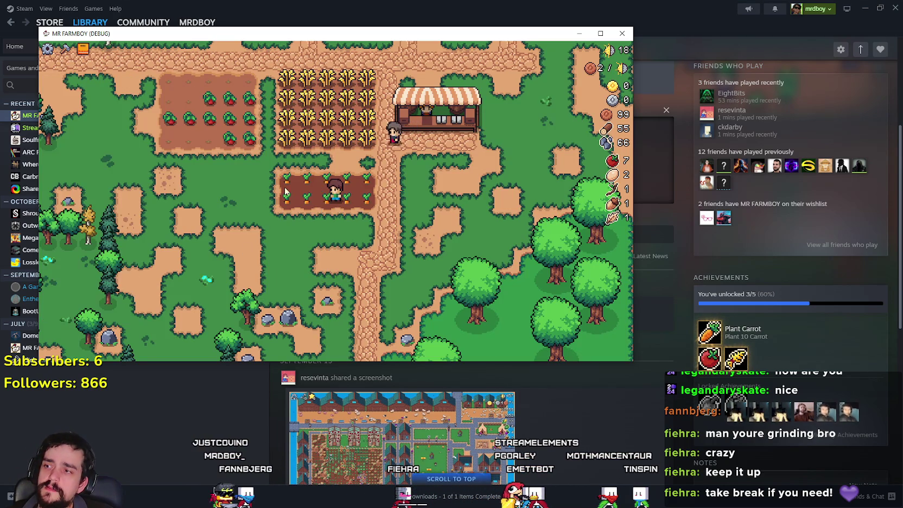
Quit MR FARMBOY from its pause menu, maximize the Godot editor and run the project again.
key("Escape")
left_click(335, 251)
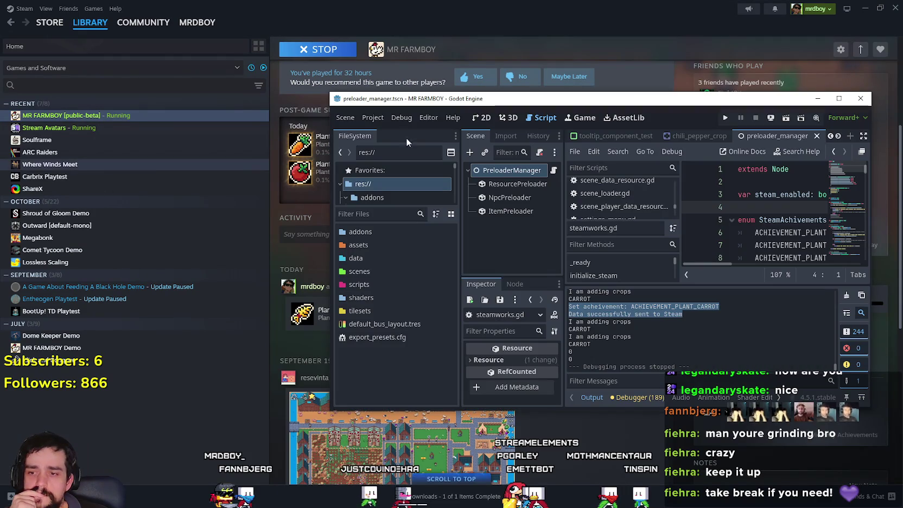
left_click(838, 59)
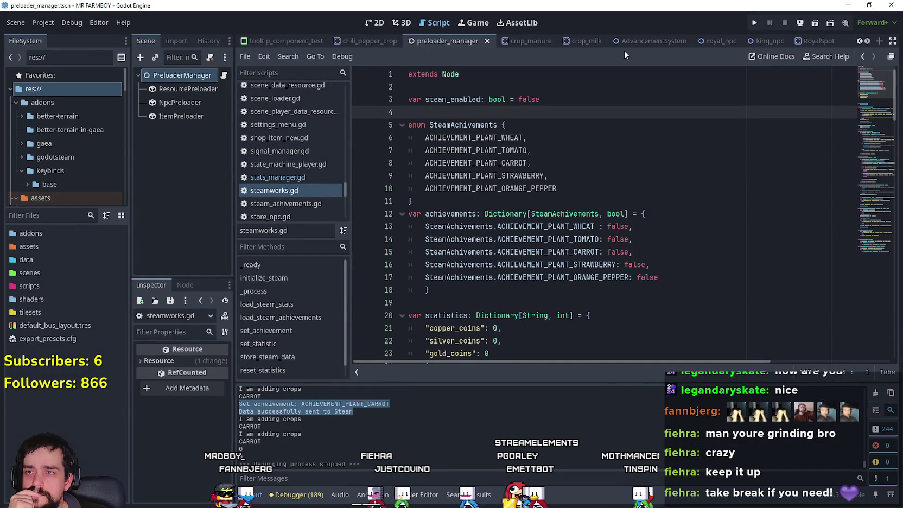
left_click(755, 27)
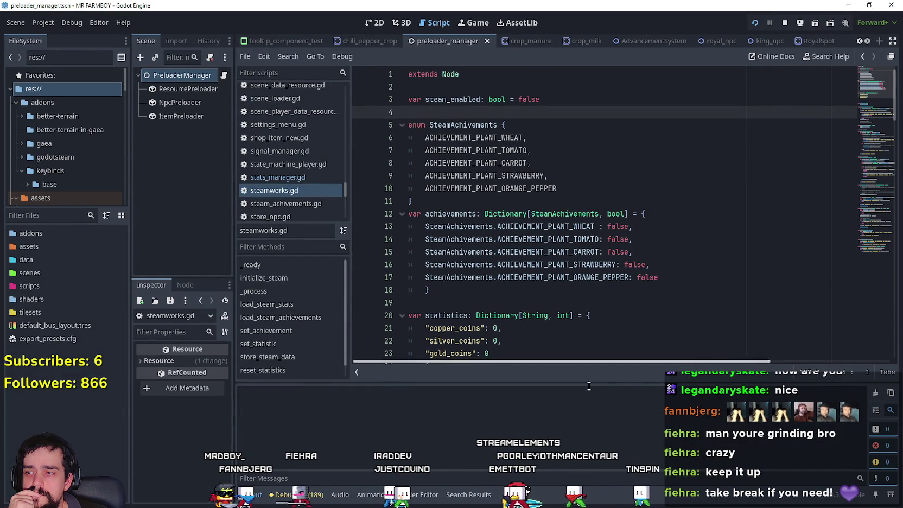
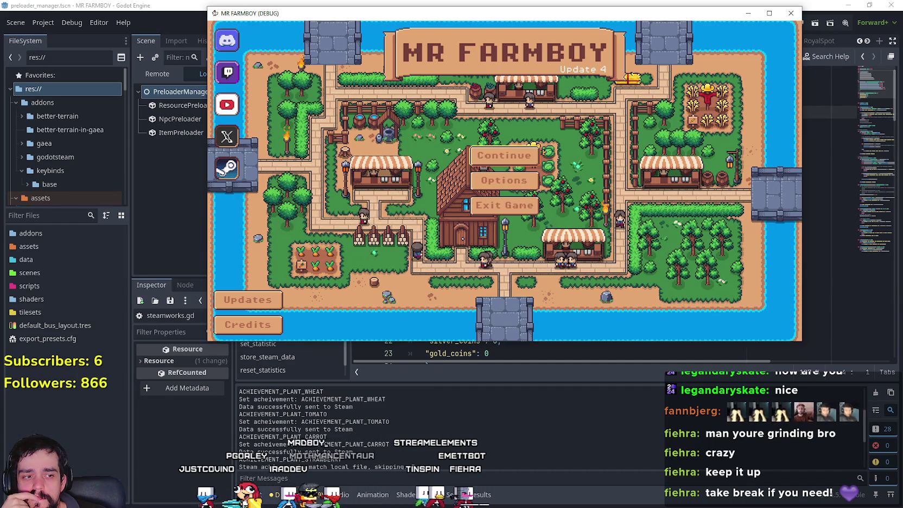
Move past the running MR FARMBOY debug window to Steam's MR FARMBOY library page.
key("alt+Tab")
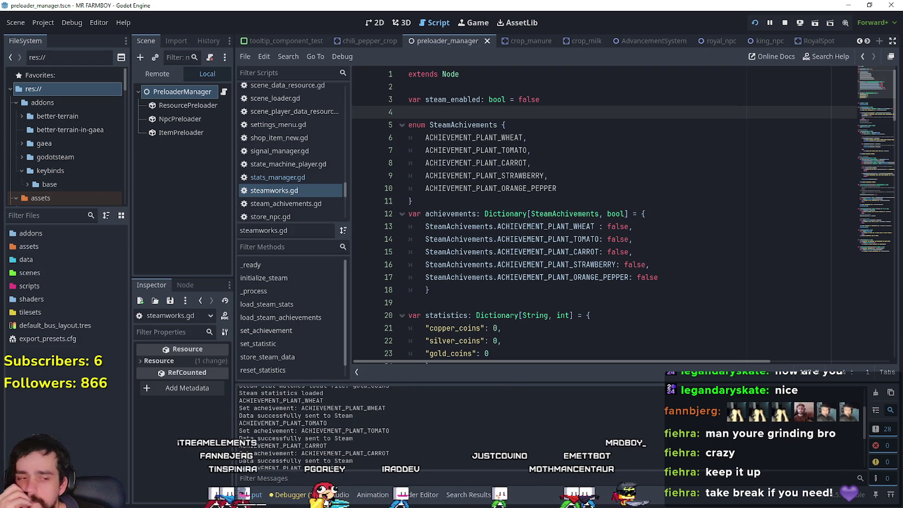
key("alt+Tab")
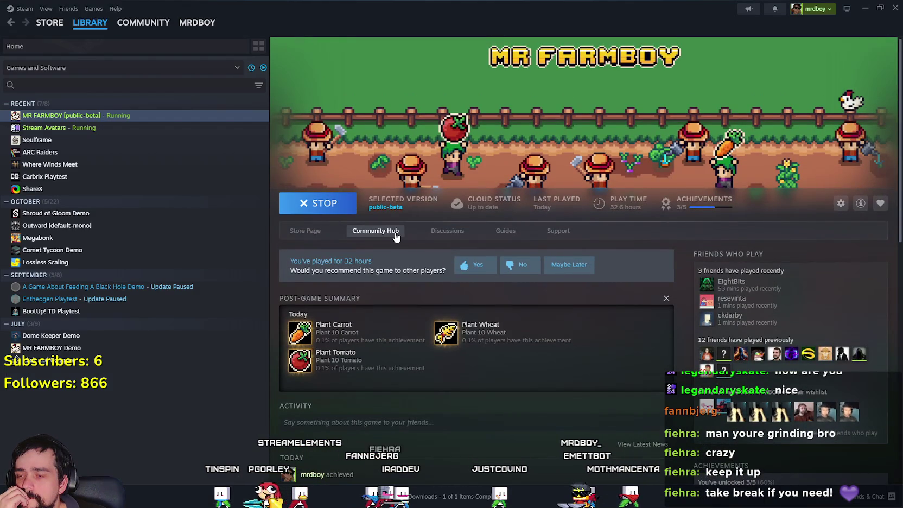
Open the MR FARMBOY store page, scroll to its achievements box and enter Community.
left_click(301, 226)
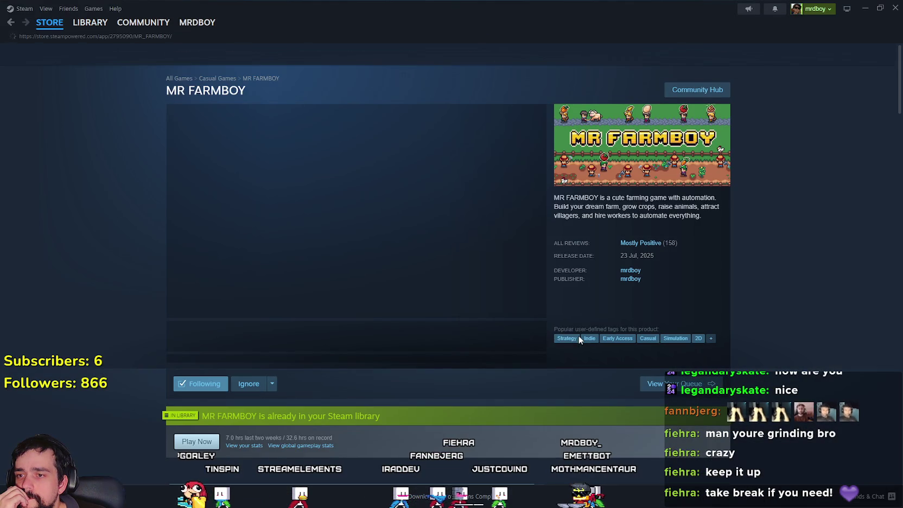
scroll(443, 329, "down", 10)
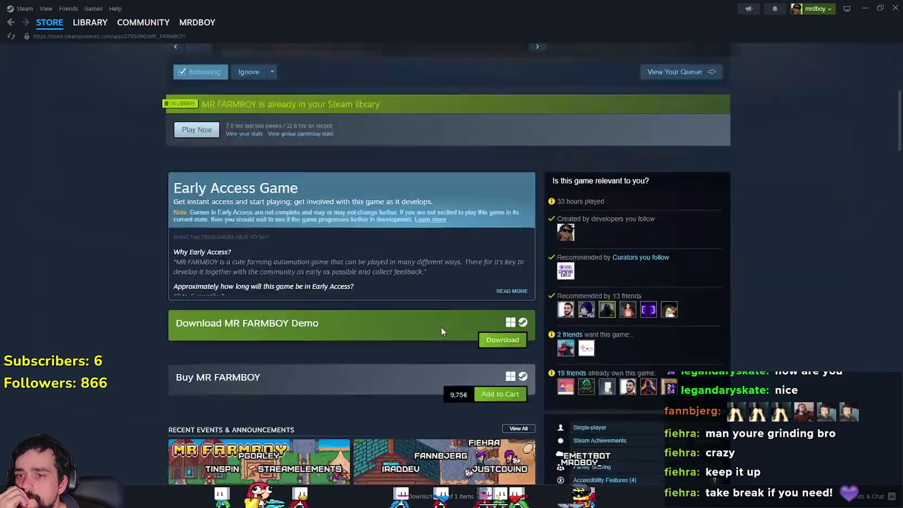
scroll(442, 331, "down", 4)
left_click(711, 280)
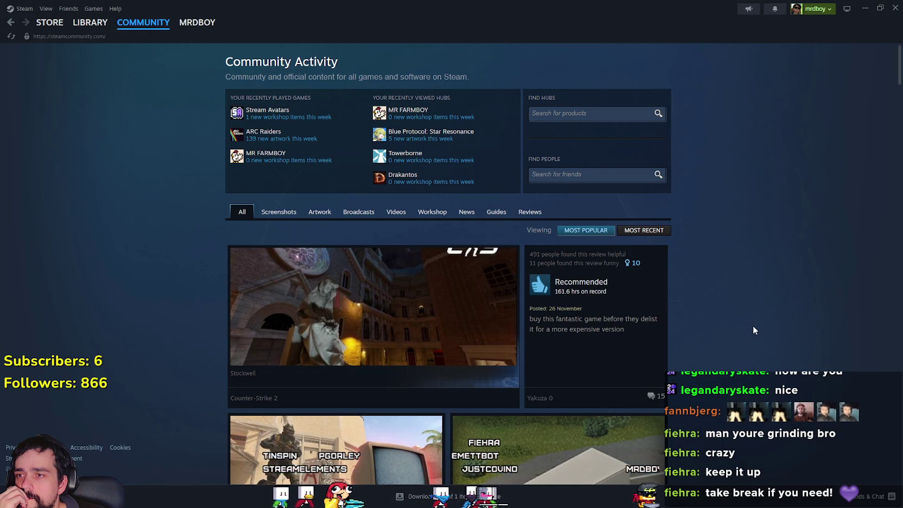
mouse_move(79, 26)
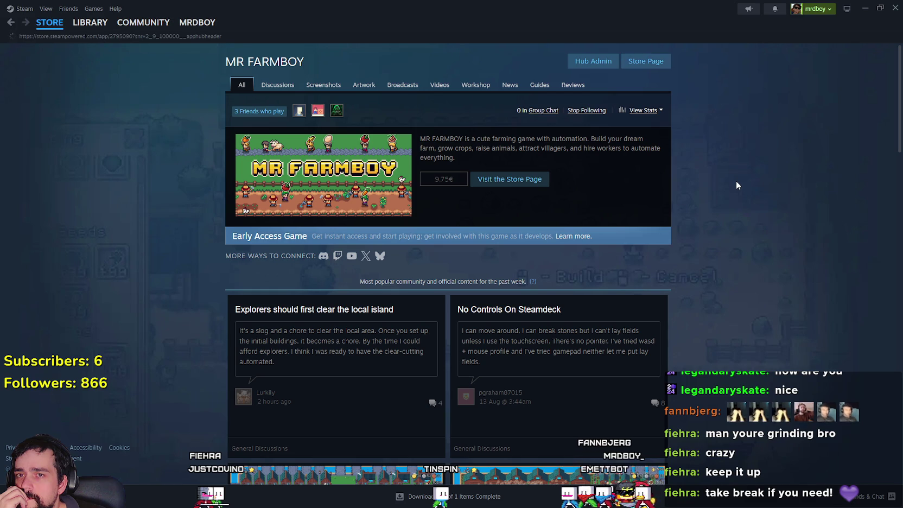
Scroll through the five MR FARMBOY achievements, then return to its library page.
scroll(709, 326, "down", 6)
scroll(708, 326, "down", 8)
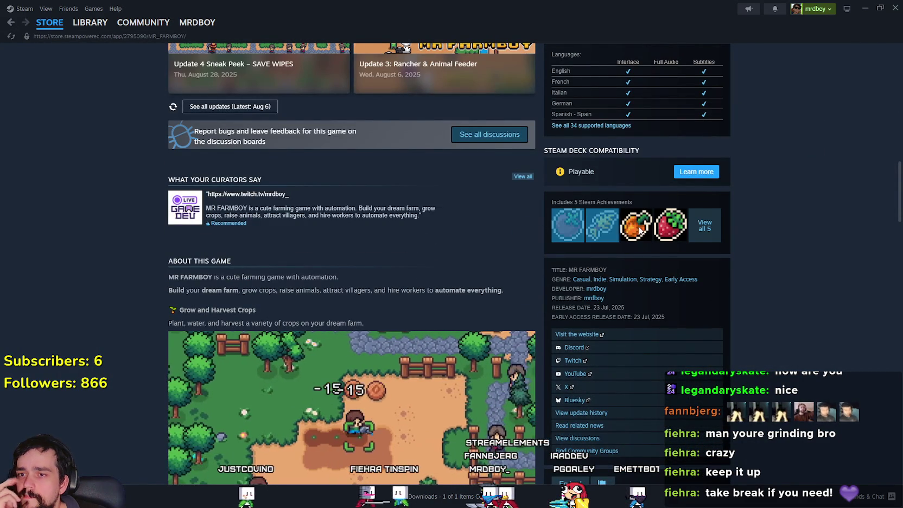
triple_click(554, 222)
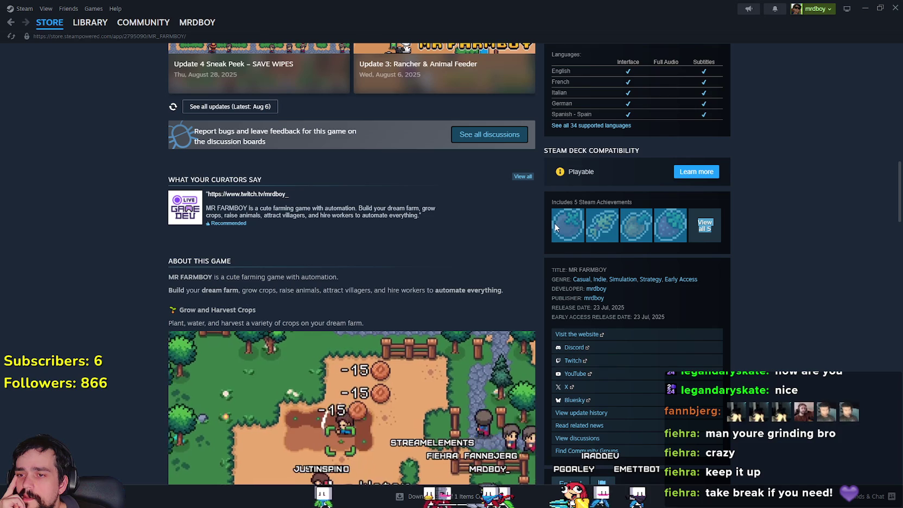
left_click(574, 347)
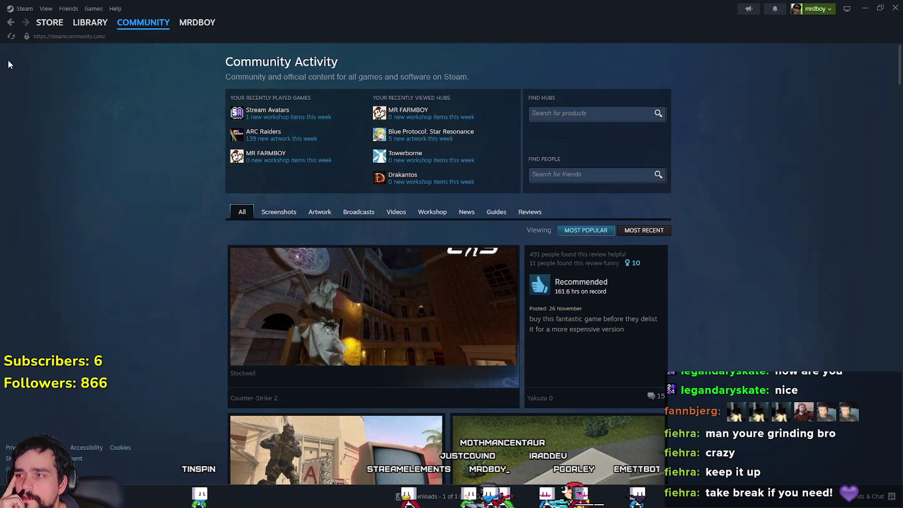
left_click(90, 23)
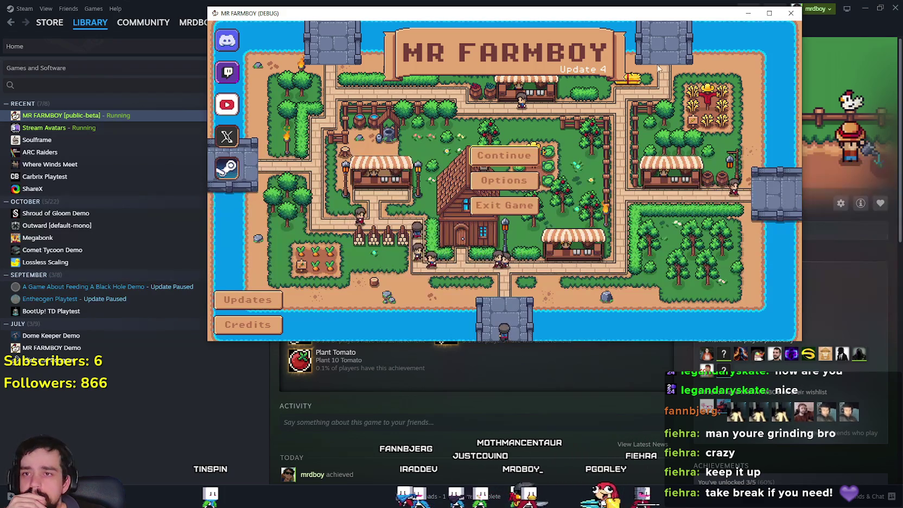
Close the game window and review the achievements and statistics dictionaries on lines 17–20 of steamworks.gd.
left_click(811, 296)
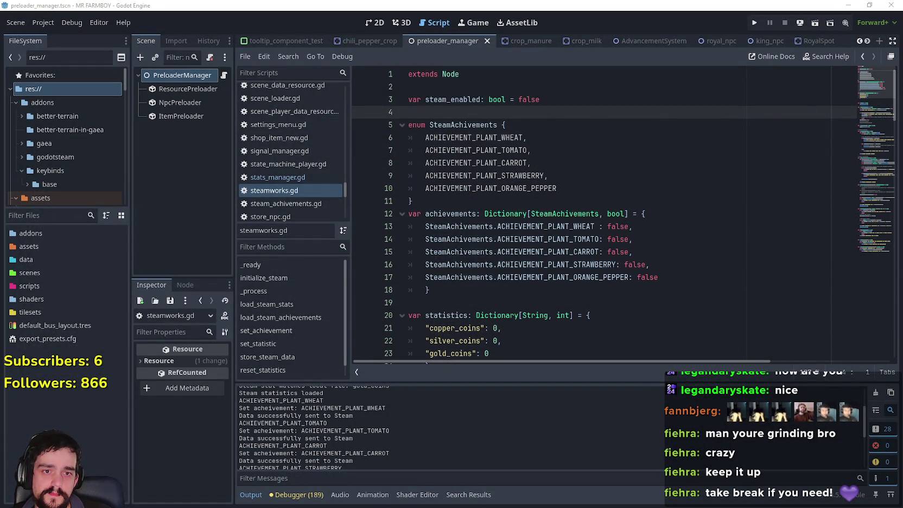
left_click(478, 277)
left_click(521, 316)
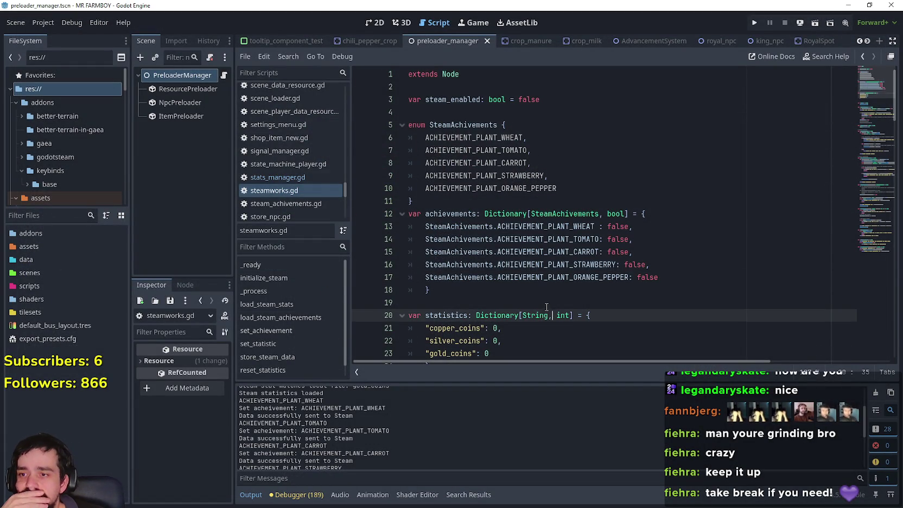
left_click(547, 307)
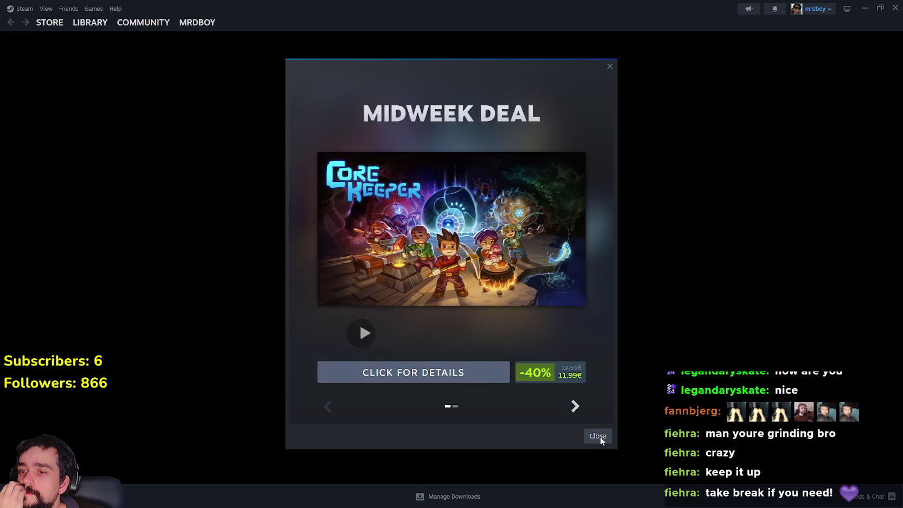
Dismiss the Midweek Deal popup and browse MR FARMBOY's store page and screenshots.
left_click(600, 437)
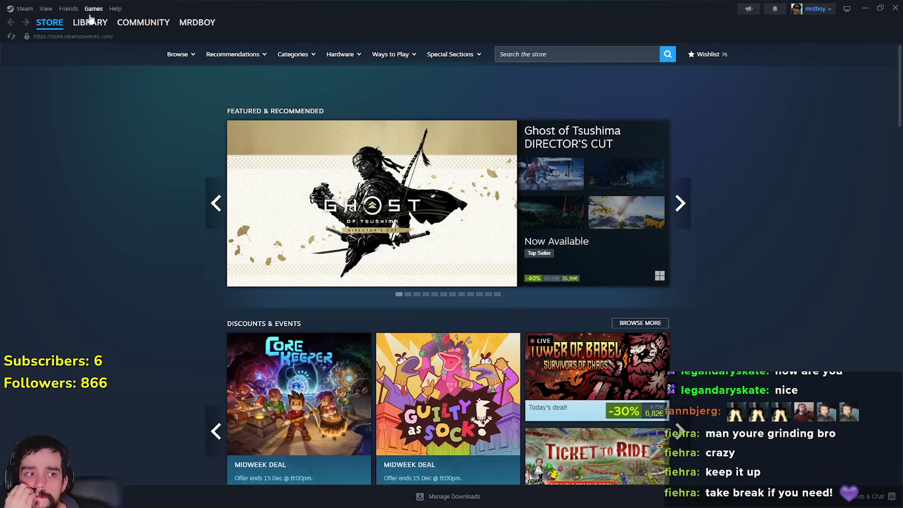
left_click(97, 22)
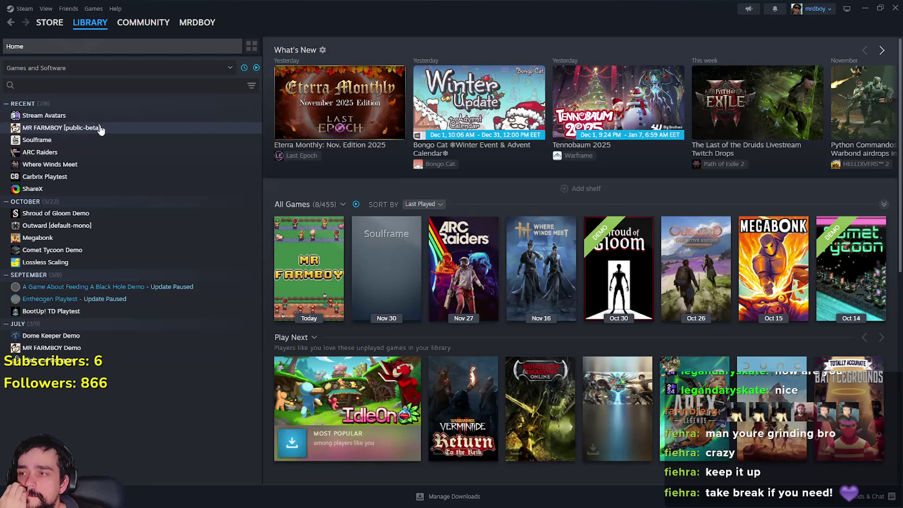
left_click(100, 129)
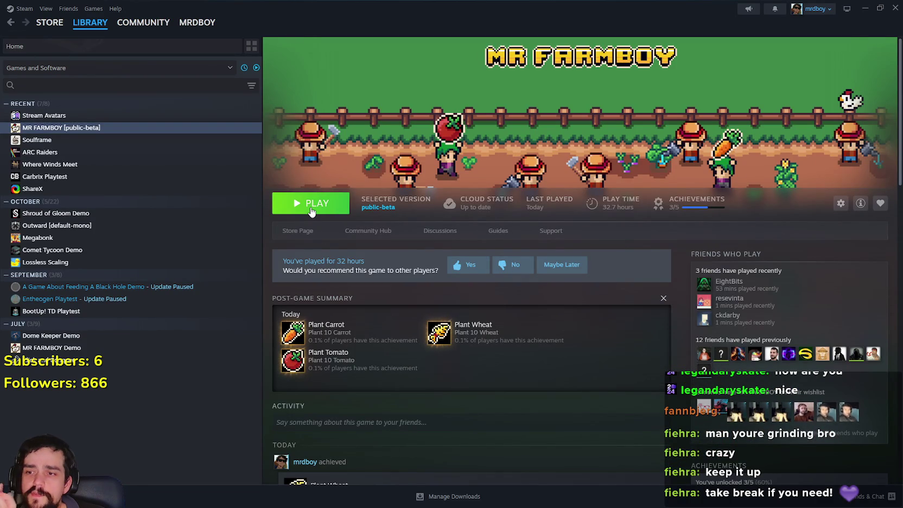
left_click(302, 232)
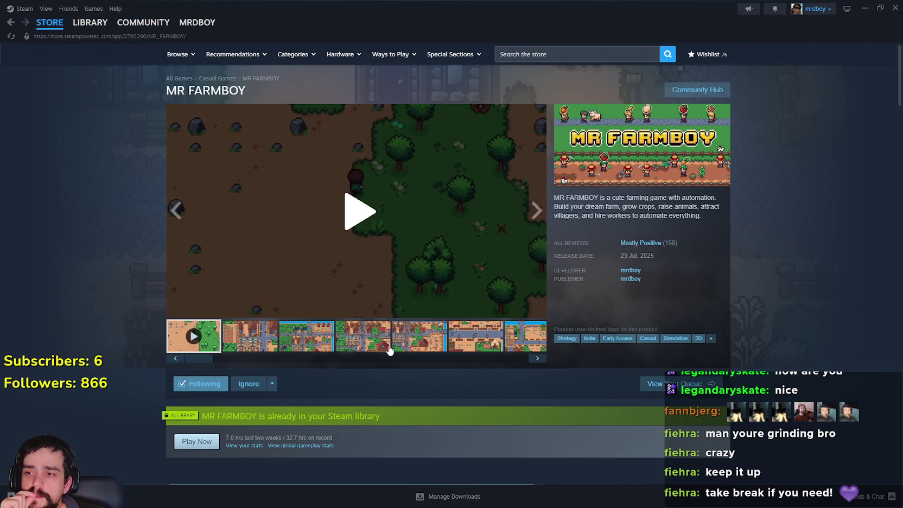
left_click(388, 348)
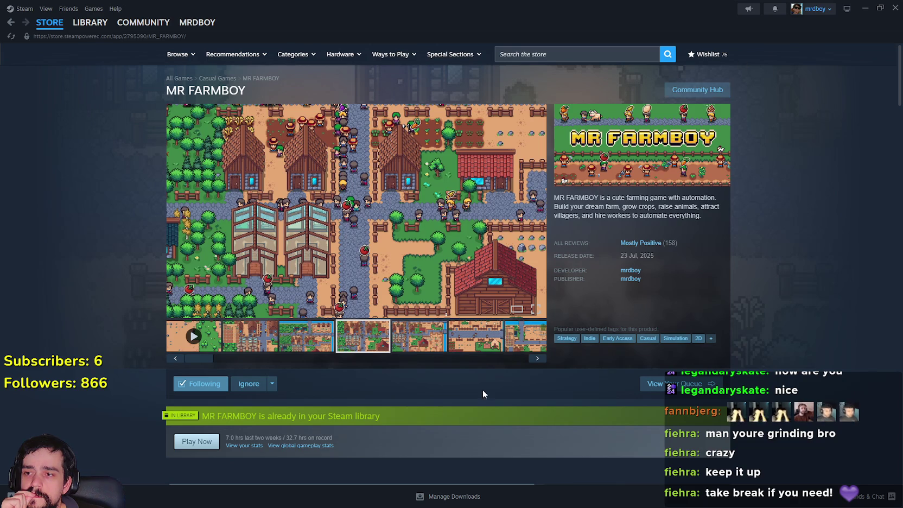
left_click(405, 349)
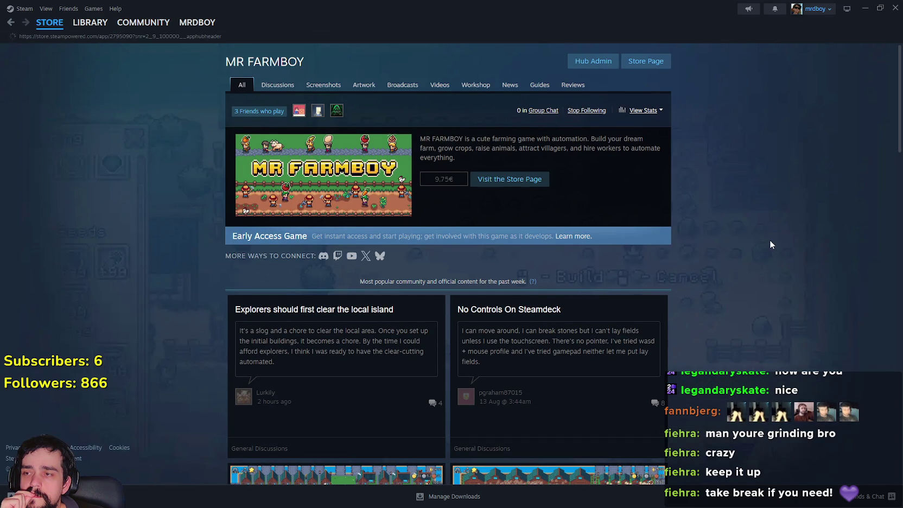
key("alt+Left")
scroll(667, 326, "down", 9)
scroll(664, 338, "down", 5)
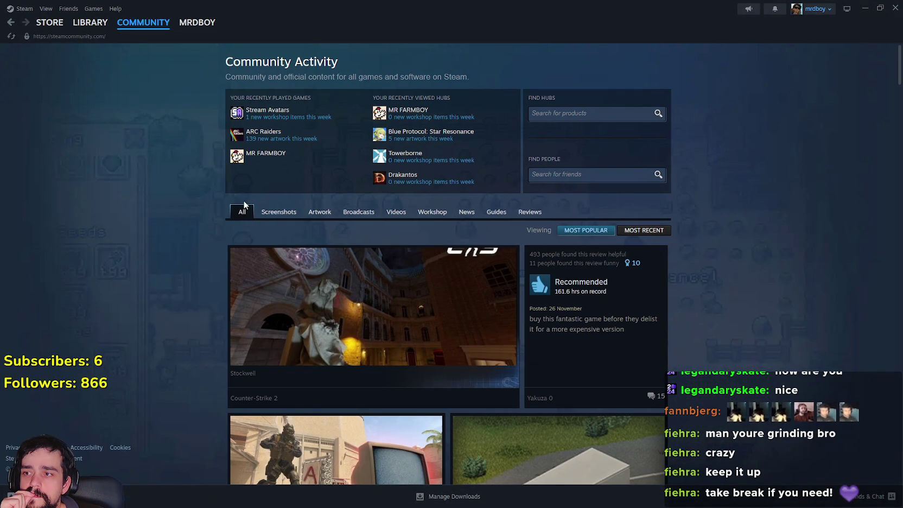
Open the ARC Raiders store page and view the global stats for all 50 achievements.
mouse_move(75, 27)
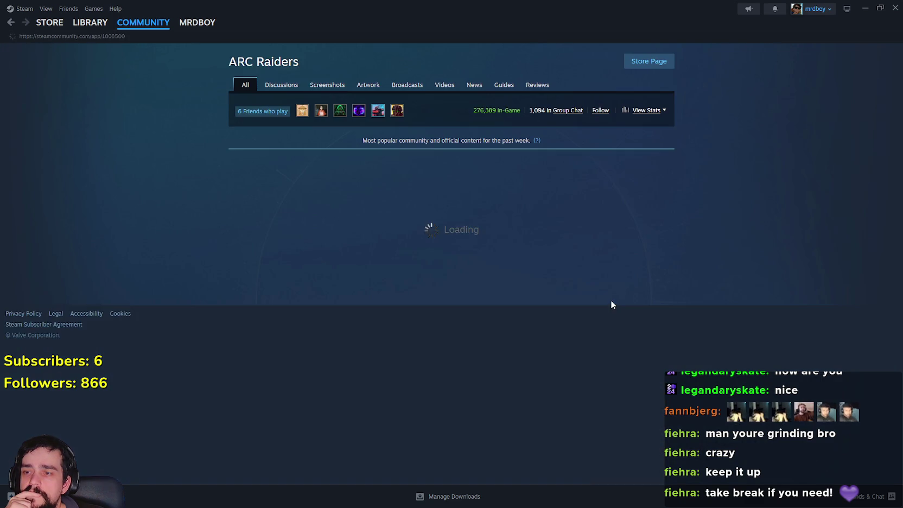
left_click(671, 65)
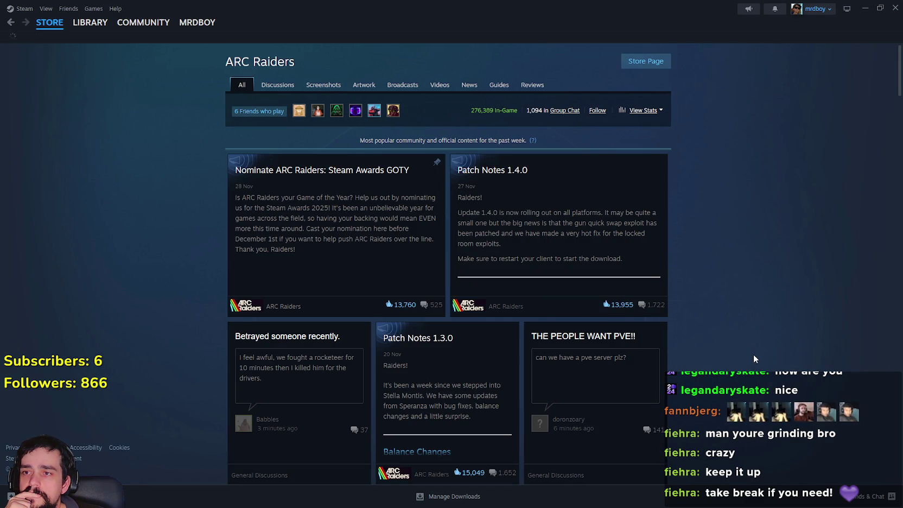
scroll(752, 355, "down", 3)
scroll(746, 349, "down", 15)
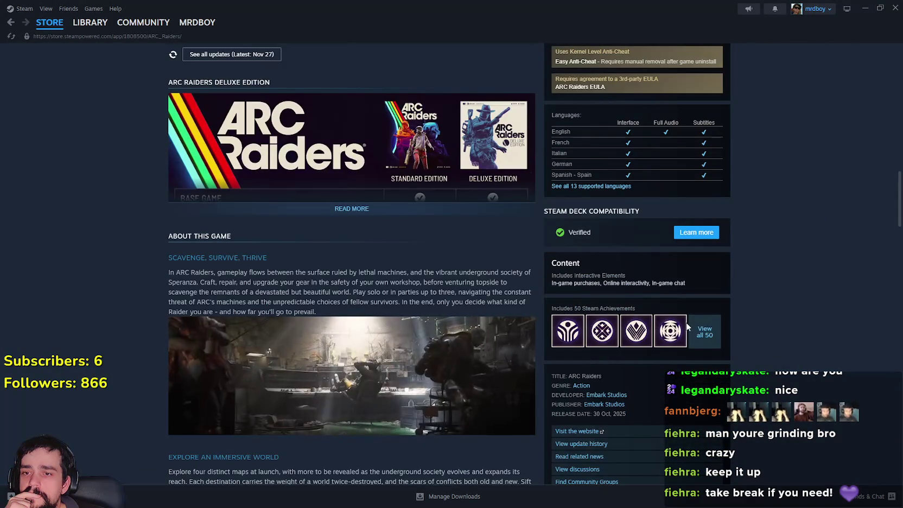
left_click(705, 332)
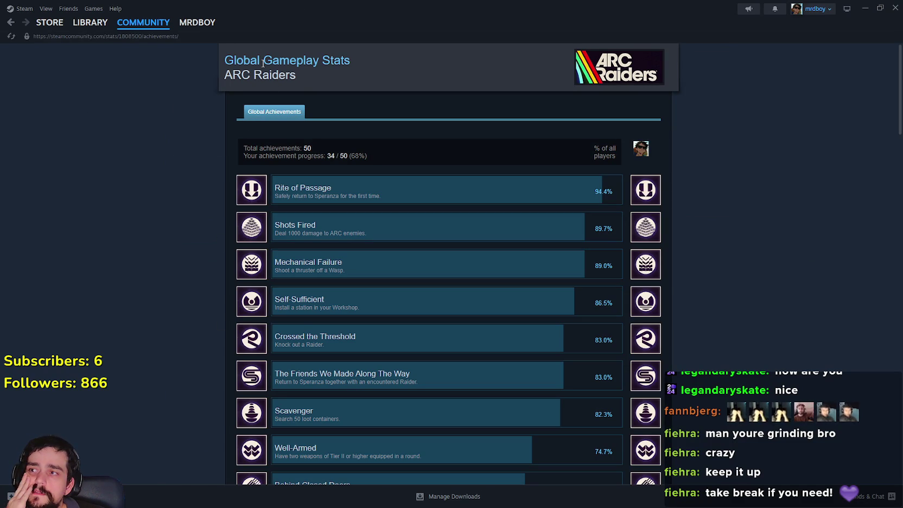
Copy the ARC Raiders achievement stats URL and load it in a new browser tab.
left_click(111, 36)
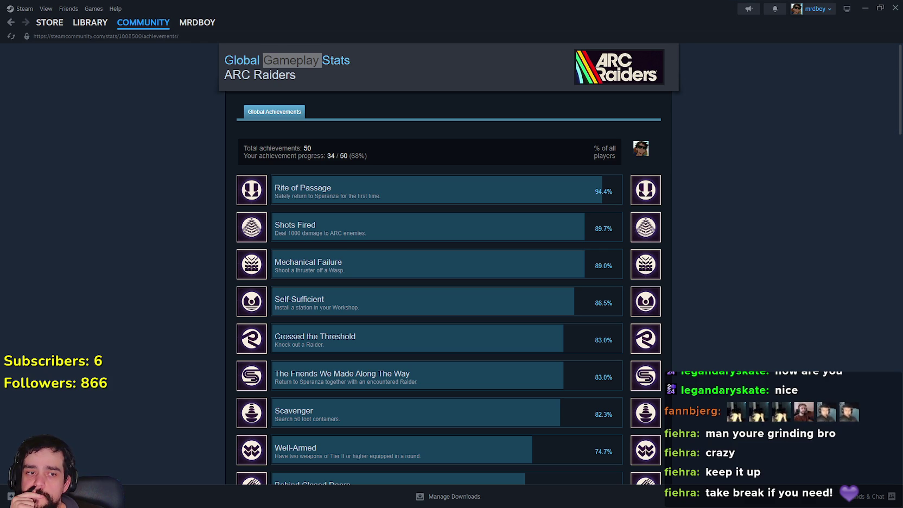
key("alt+Tab")
left_click(470, 10)
key("ctrl+v")
key("Return")
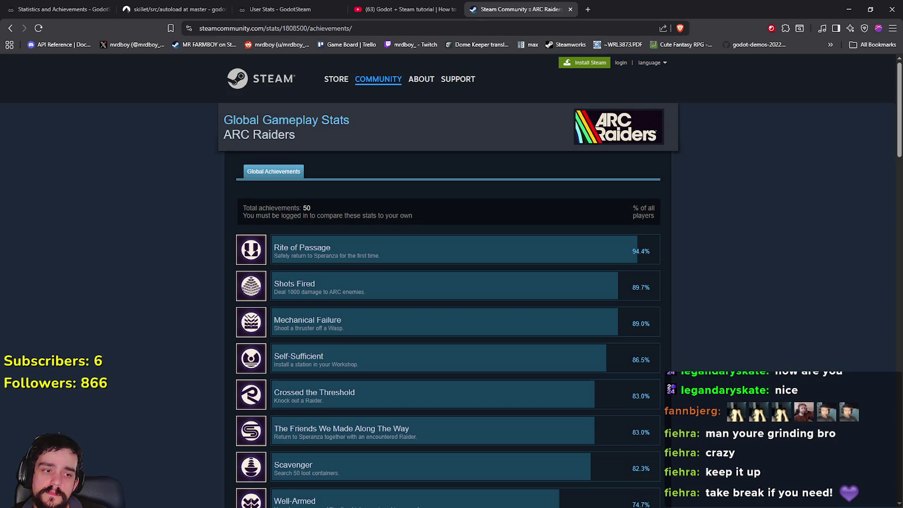
Open the MR FARMBOY store page in another browser tab and select its app id 2795090.
key("alt+Tab")
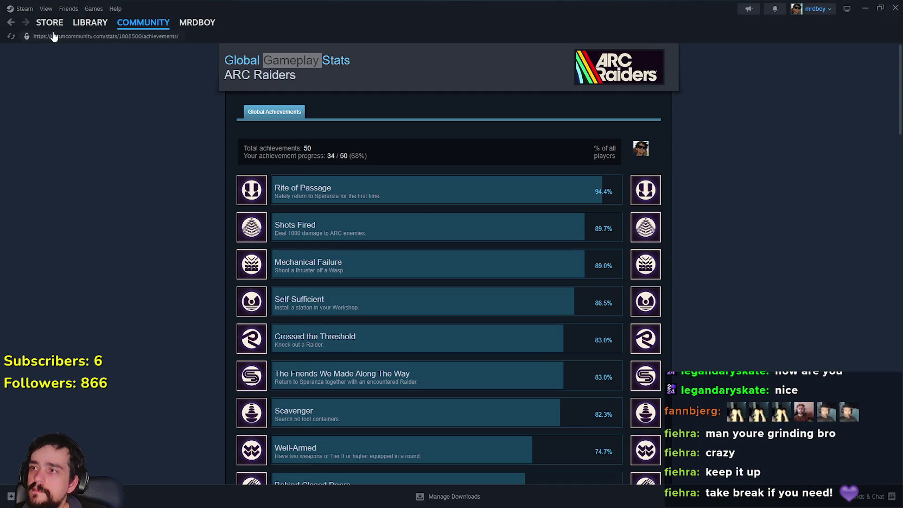
left_click(90, 24)
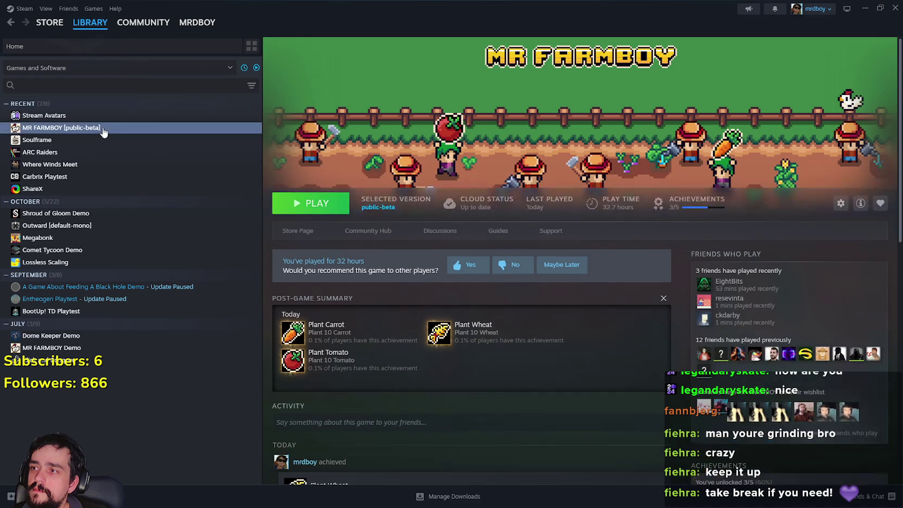
left_click(307, 230)
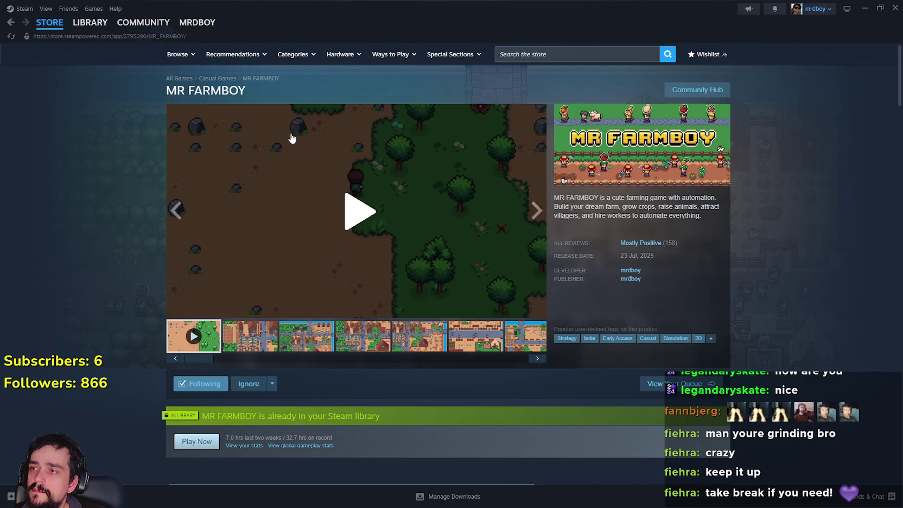
key("alt+Tab")
left_click(588, 10)
key("ctrl+v")
key("Return")
double_click(311, 28)
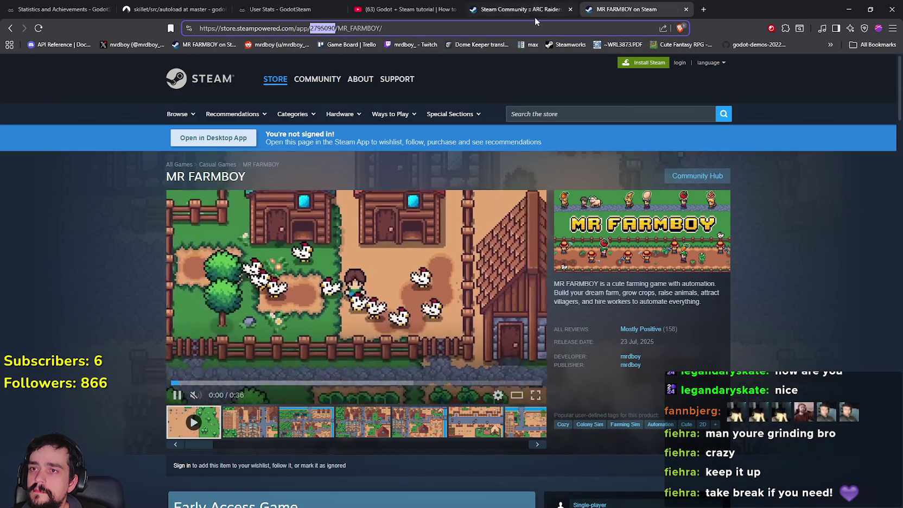
Check the ARC Raiders and MR FARMBOY tabs, then close the Steam Community tab.
left_click(534, 16)
left_click(608, 9)
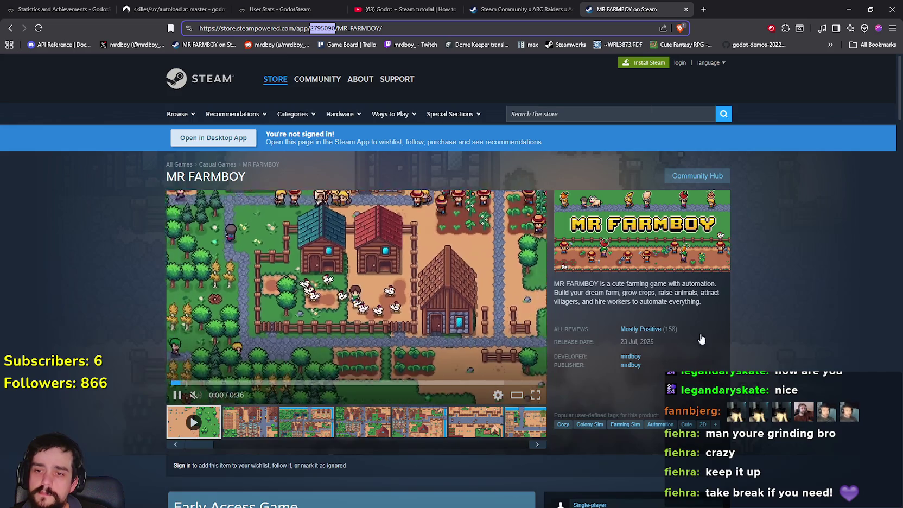
scroll(727, 339, "down", 10)
key("alt+Left")
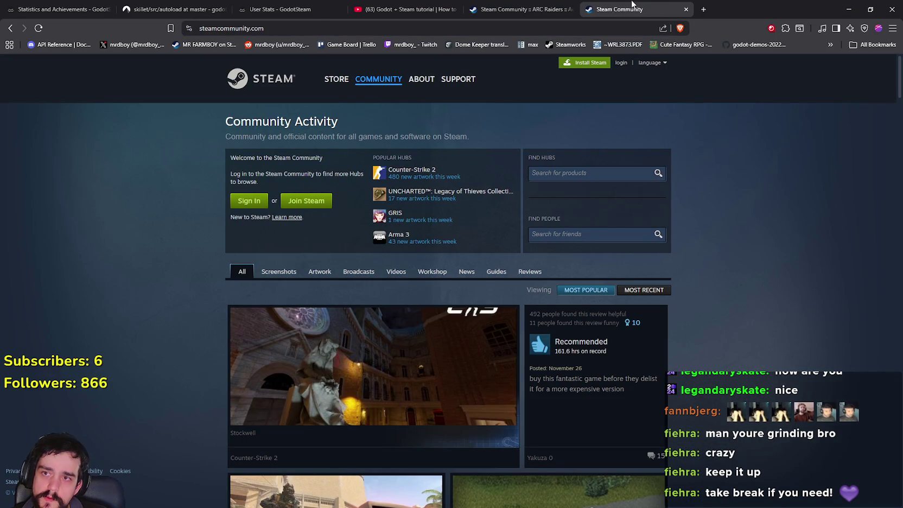
left_click(686, 10)
Change the stats address app ID to 2795090, review the result, then go back.
left_click(307, 28)
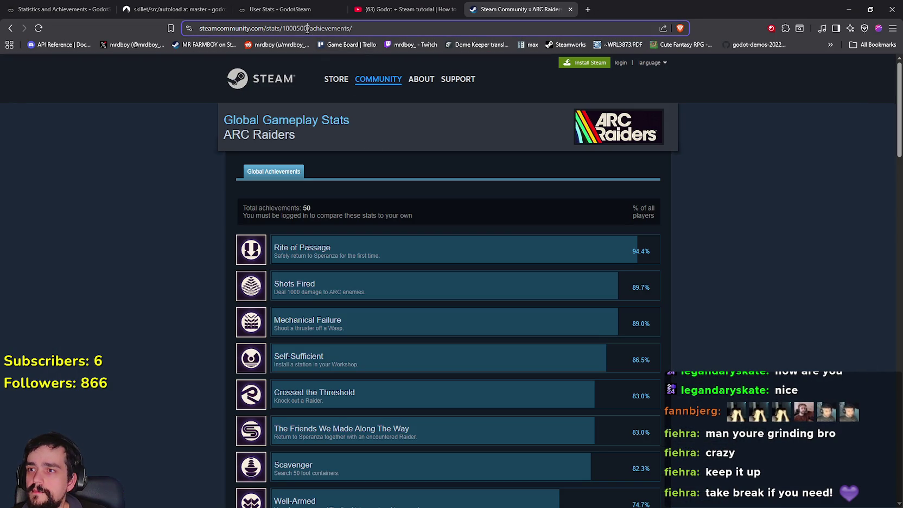
left_click_drag(307, 28, 286, 33)
type("2795090")
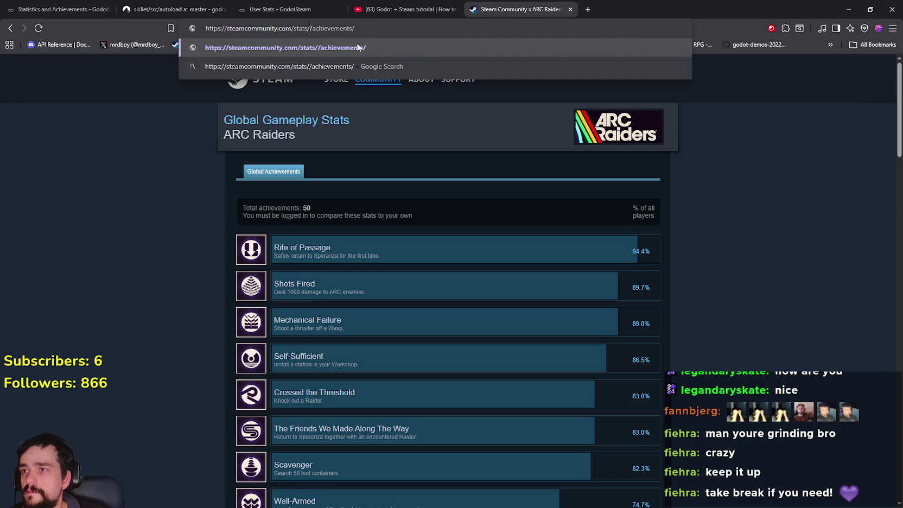
key("Return")
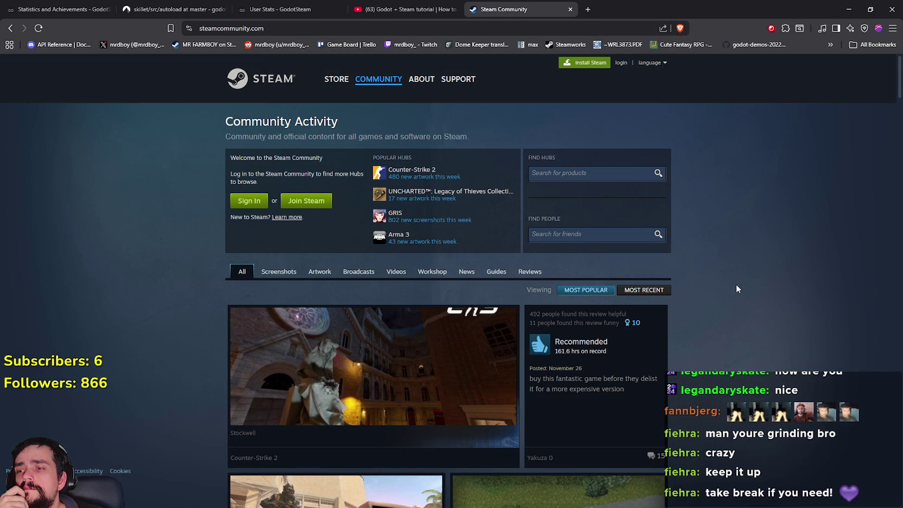
scroll(736, 284, "down", 5)
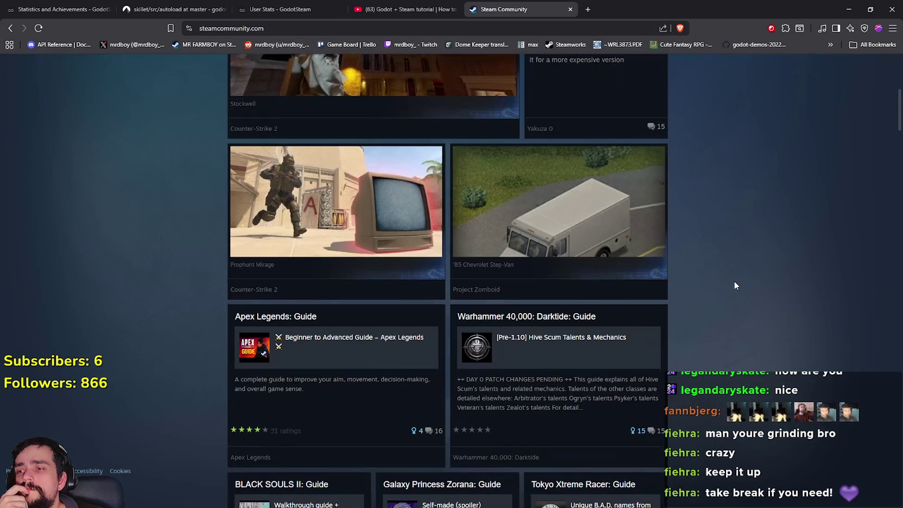
scroll(733, 280, "down", 5)
scroll(734, 279, "up", 8)
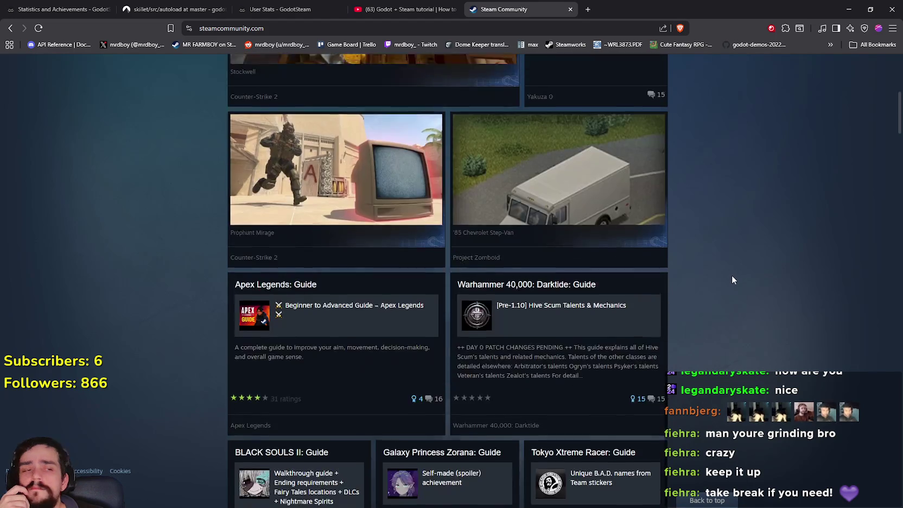
scroll(729, 276, "up", 1)
scroll(520, 205, "up", 1)
left_click(10, 28)
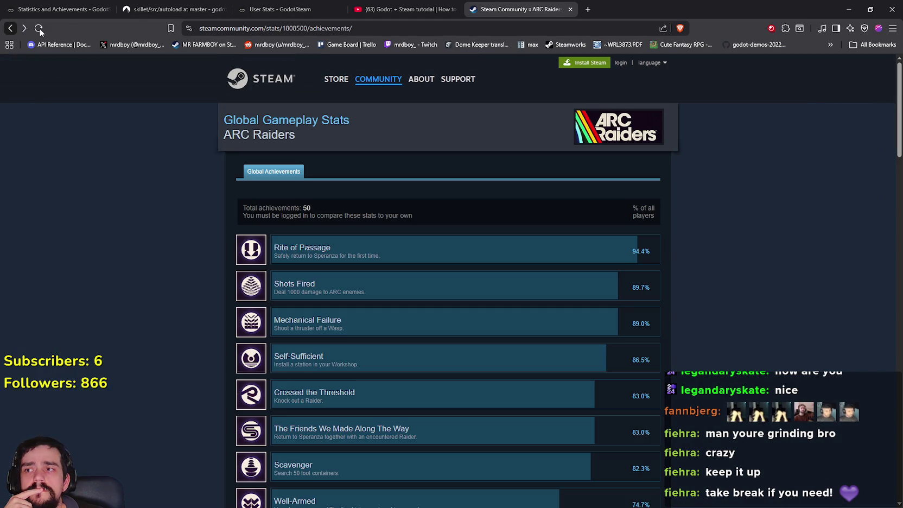
Retry the edited stats address, then return to and scroll the ARC Raiders achievements page.
left_click(304, 28)
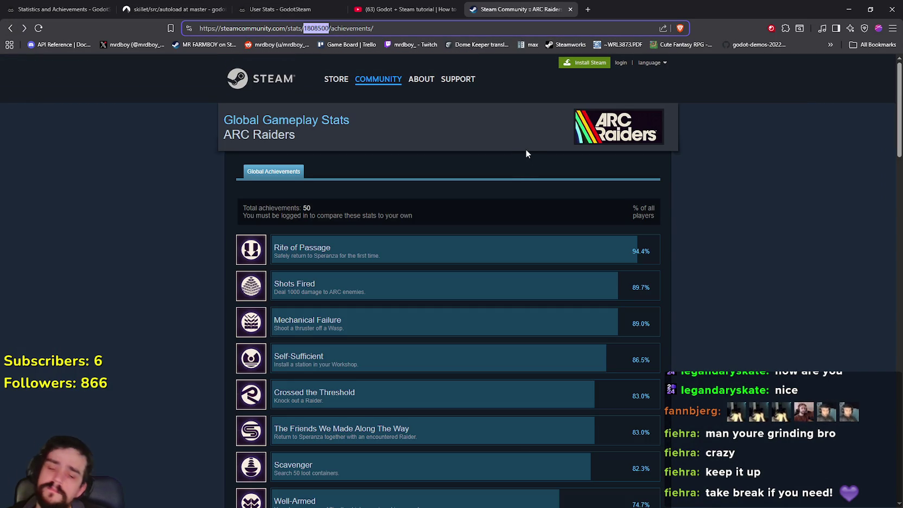
key("BackSpace")
key("Return")
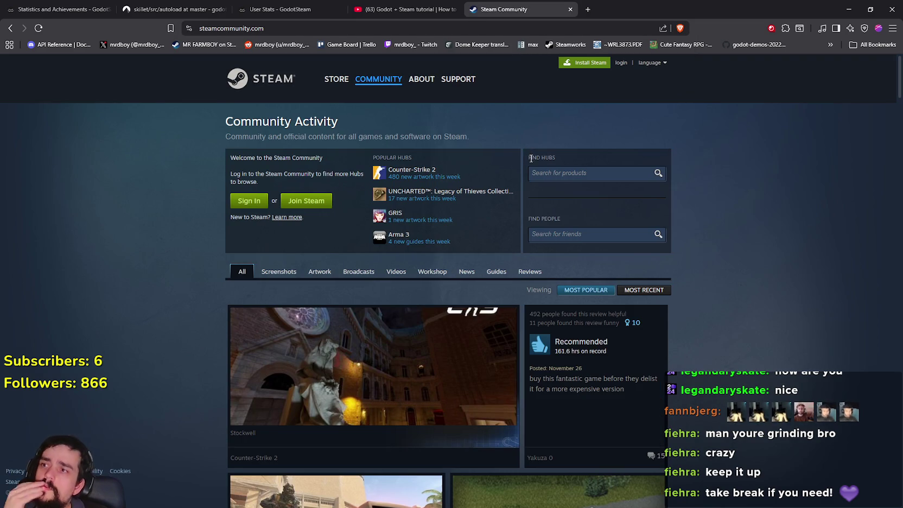
left_click(10, 27)
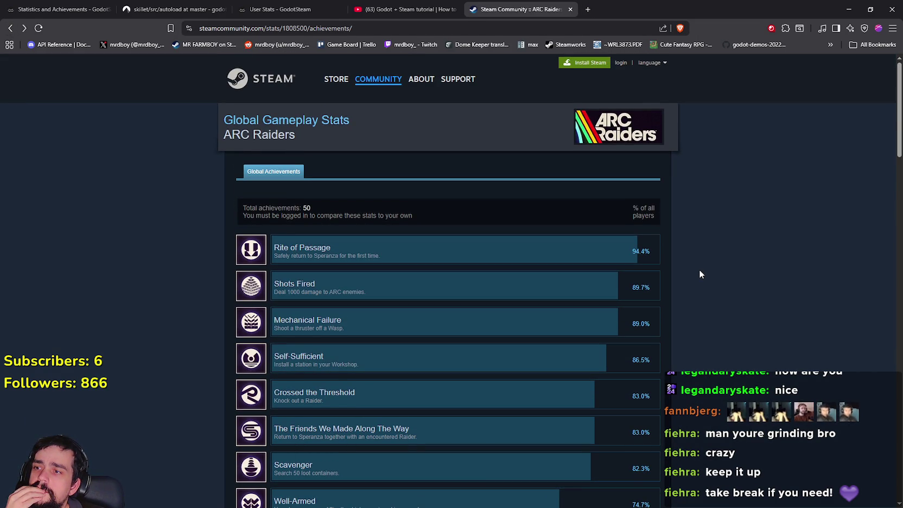
scroll(700, 274, "down", 12)
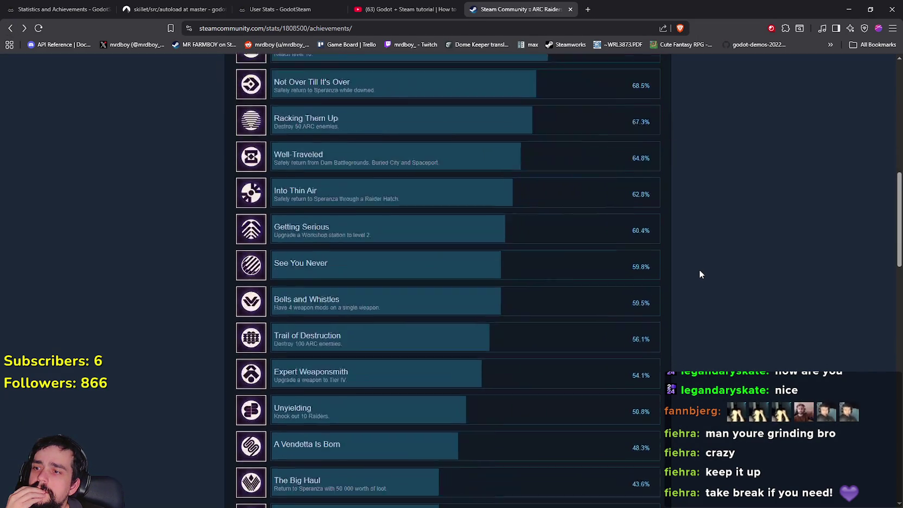
scroll(699, 273, "down", 15)
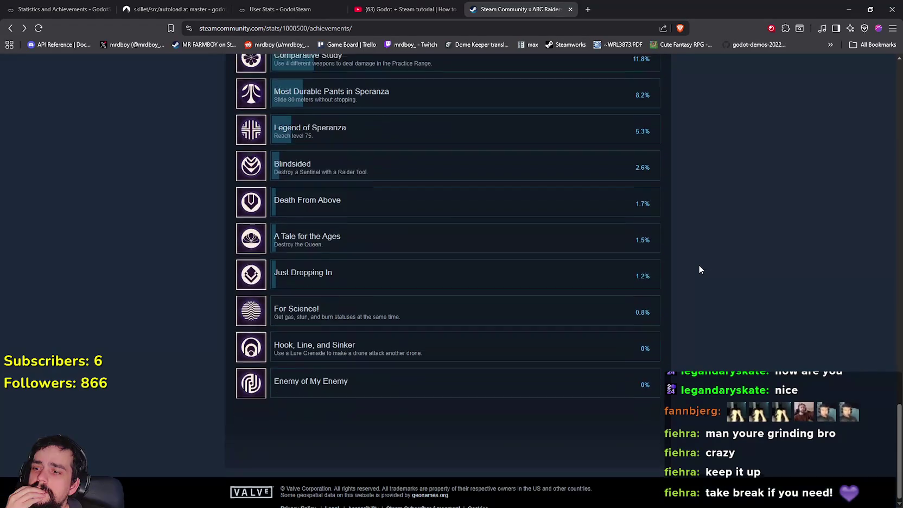
scroll(698, 264, "up", 15)
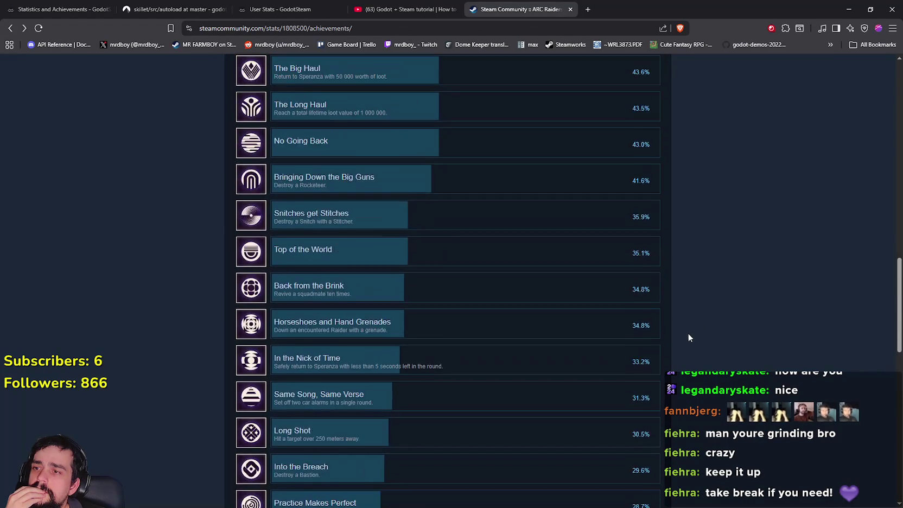
scroll(687, 338, "up", 10)
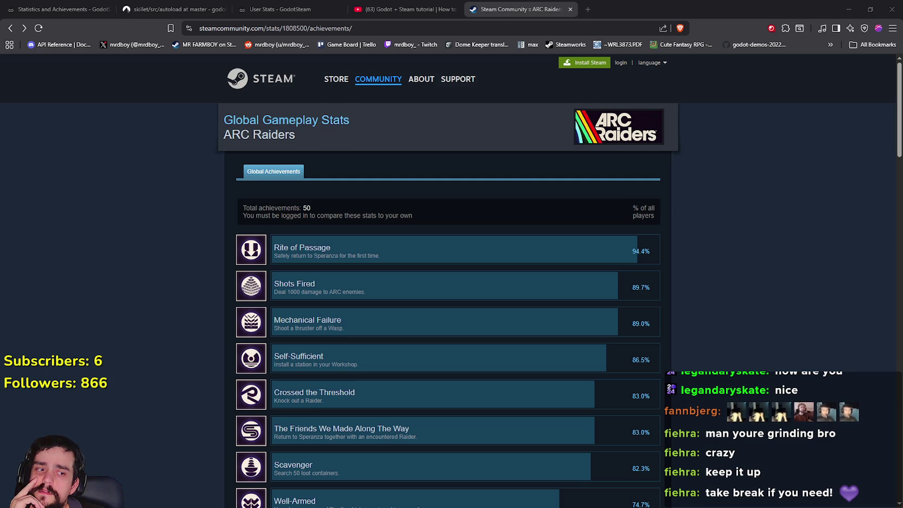
scroll(696, 323, "down", 10)
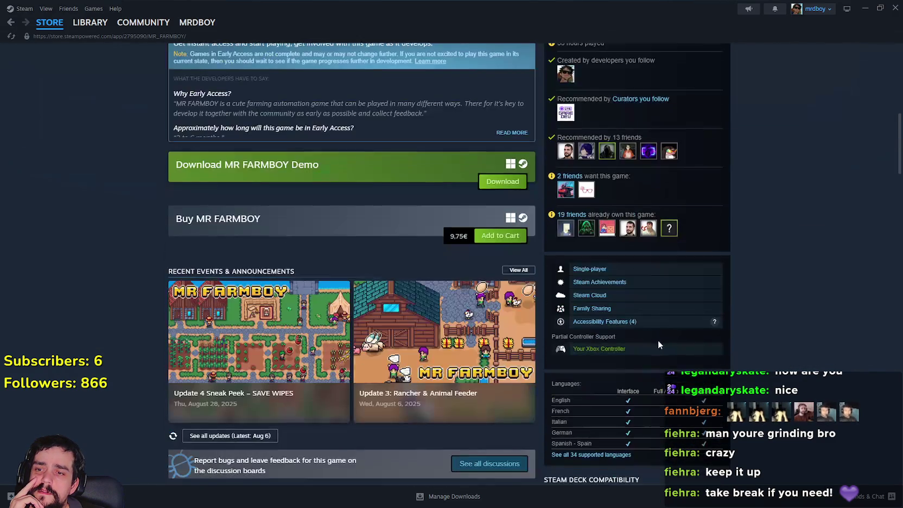
scroll(665, 342, "down", 3)
scroll(668, 282, "down", 1)
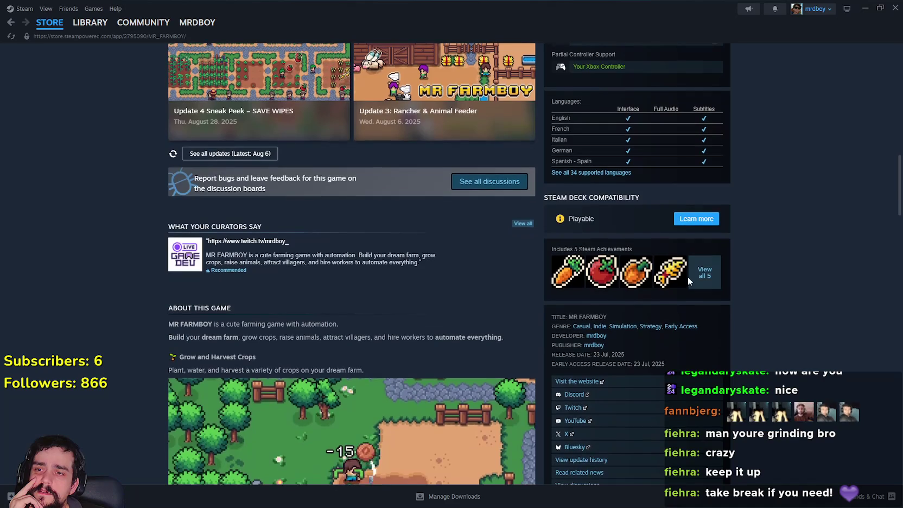
View all 5 MR FARMBOY achievements in Steam, then bring the browser back to ARC Raiders' stats.
left_click(713, 274)
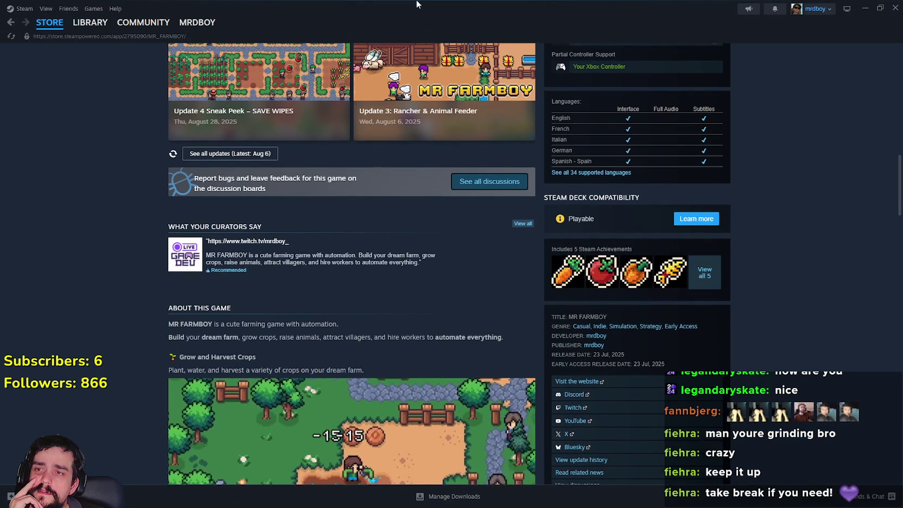
mouse_move(423, 17)
left_mouse_down()
mouse_move(505, 119)
mouse_move(558, 75)
mouse_move(562, 87)
left_mouse_up()
left_click(138, 240)
left_click(11, 29)
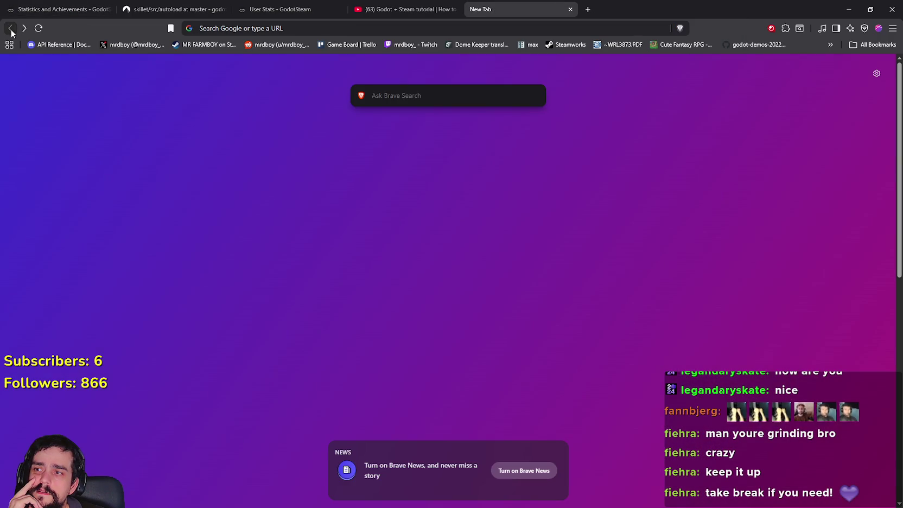
left_click(470, 28)
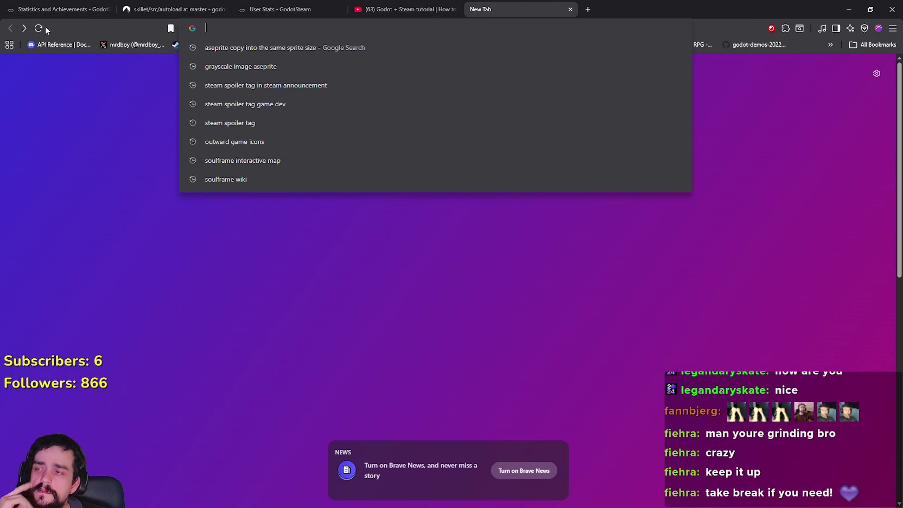
left_click(23, 28)
left_click(332, 29)
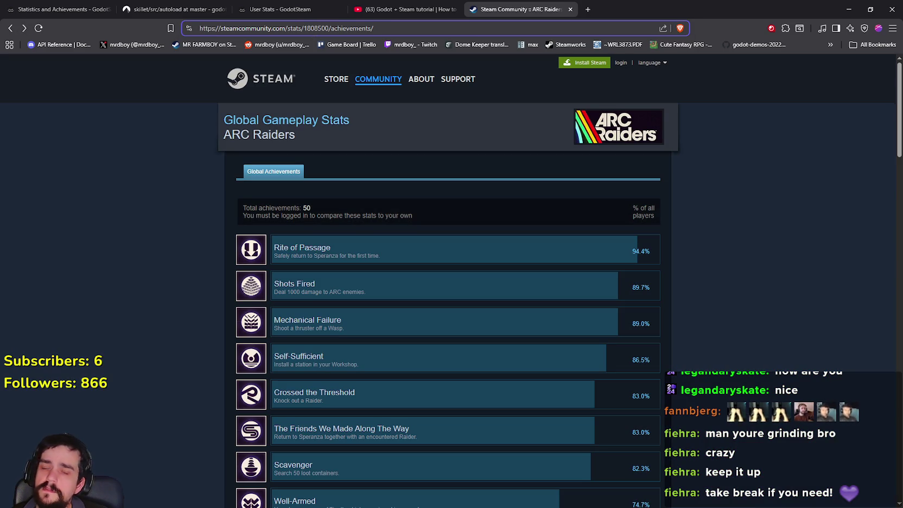
key("alt+Tab")
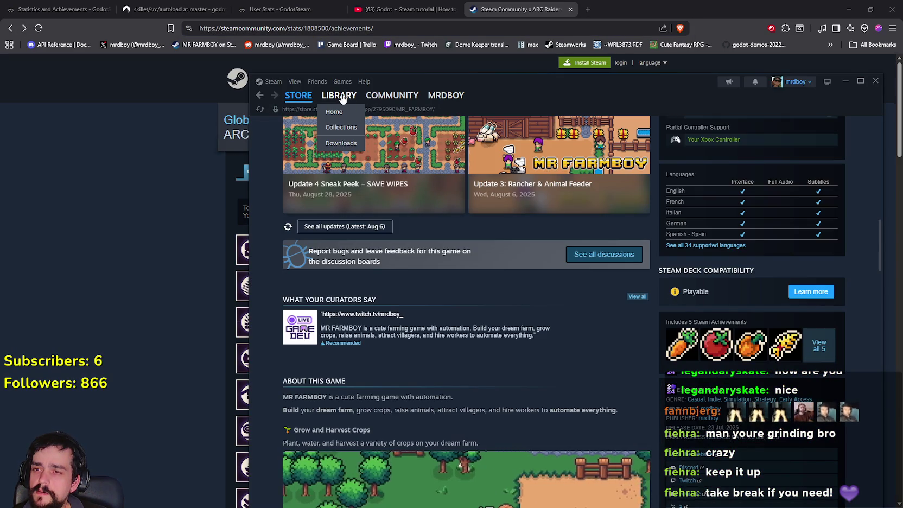
Select Click and Conquer in the Steam library and look over its page.
left_click(341, 98)
left_click(358, 433)
left_click_drag(642, 82, 582, 39)
scroll(749, 252, "down", 5)
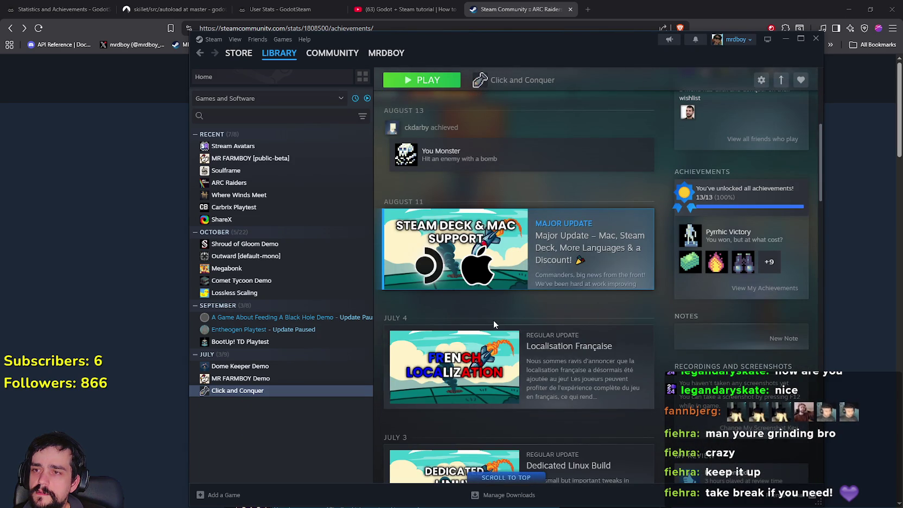
scroll(488, 306, "up", 6)
Check the Click and Conquer store page and its 13 achievements, then return to the library.
left_click(587, 319)
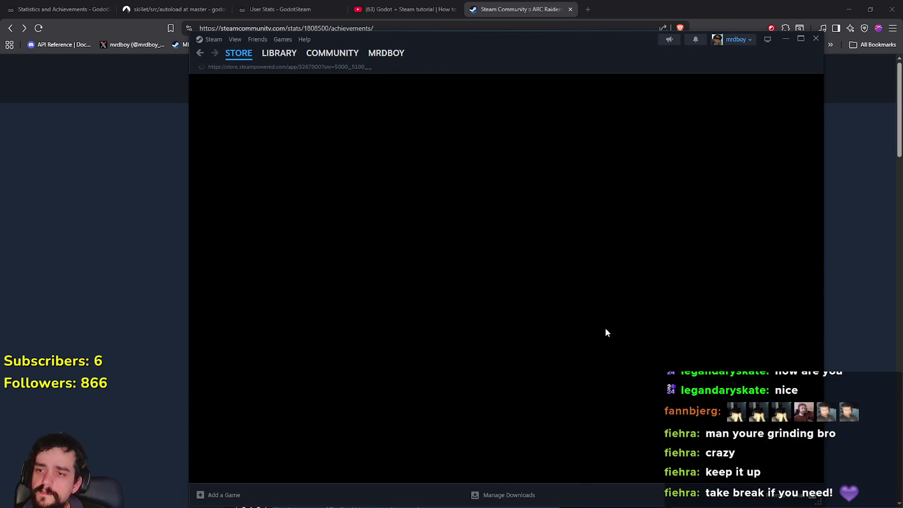
scroll(542, 369, "down", 2)
scroll(532, 376, "down", 10)
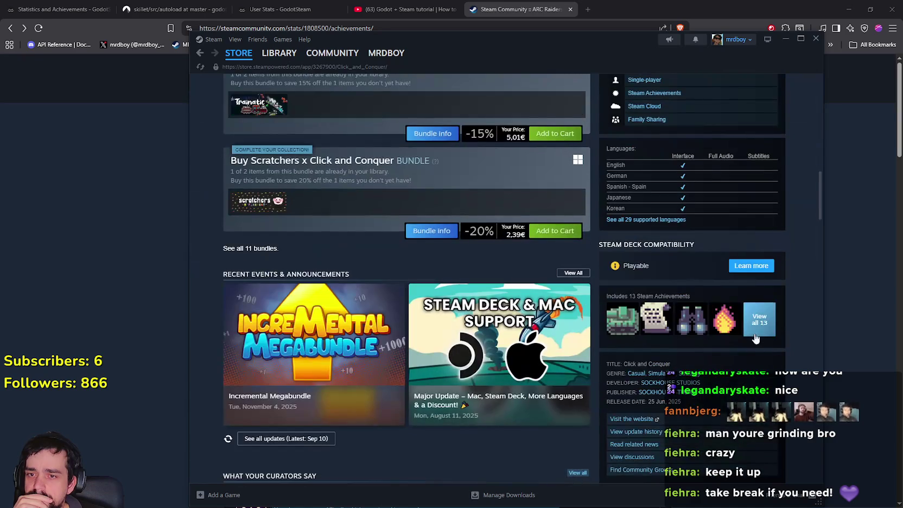
left_click(755, 336)
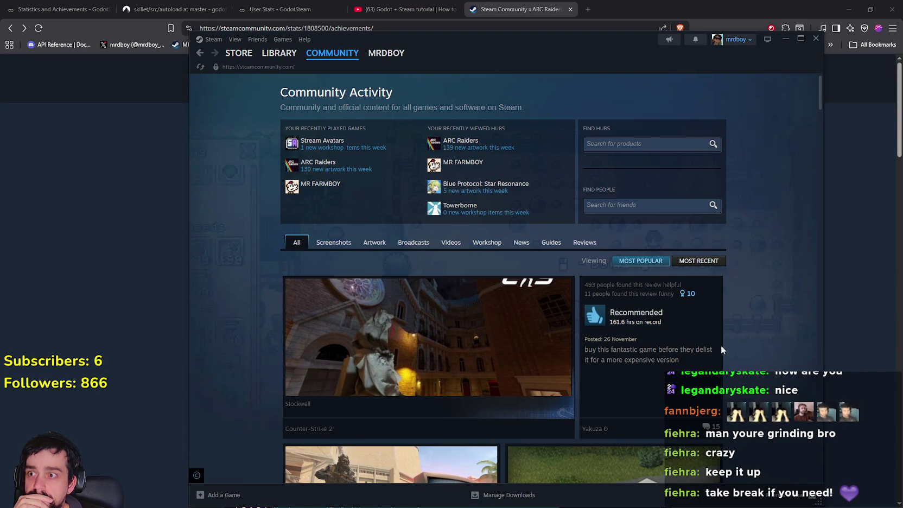
left_click(200, 53)
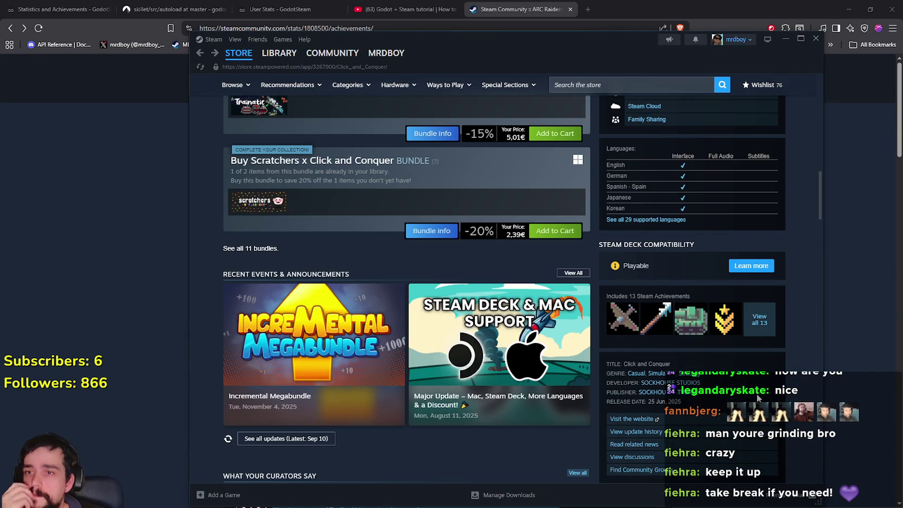
scroll(757, 399, "up", 1)
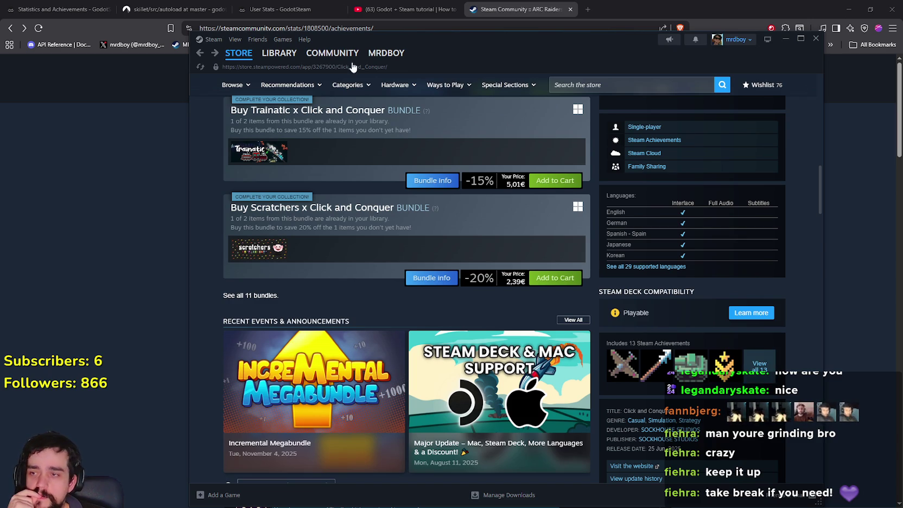
mouse_move(289, 56)
left_click(288, 57)
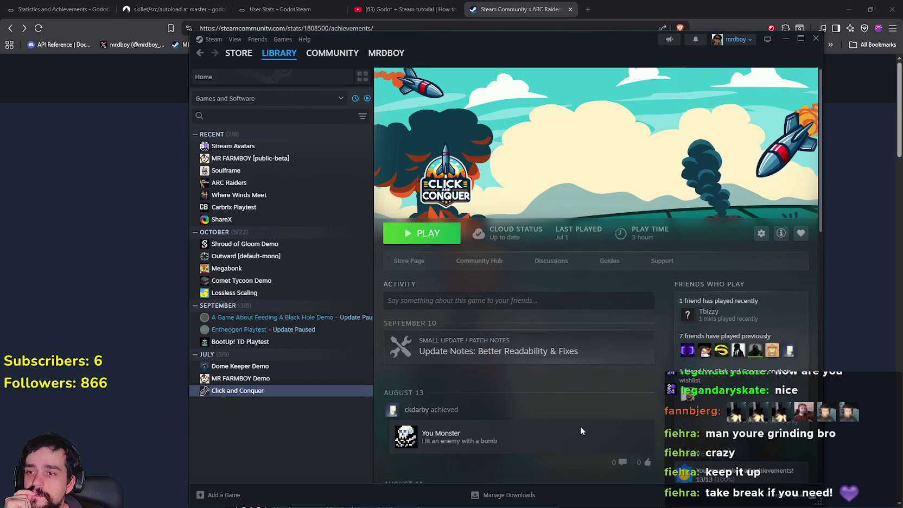
Compare Click and Conquer's global achievement percentages with your own unlocks, then close the list.
scroll(580, 430, "down", 3)
left_click(789, 387)
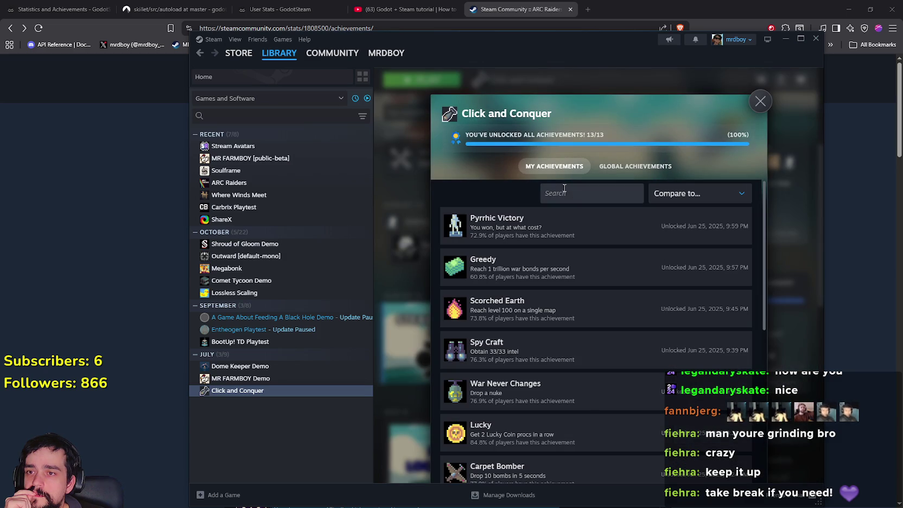
left_click(603, 170)
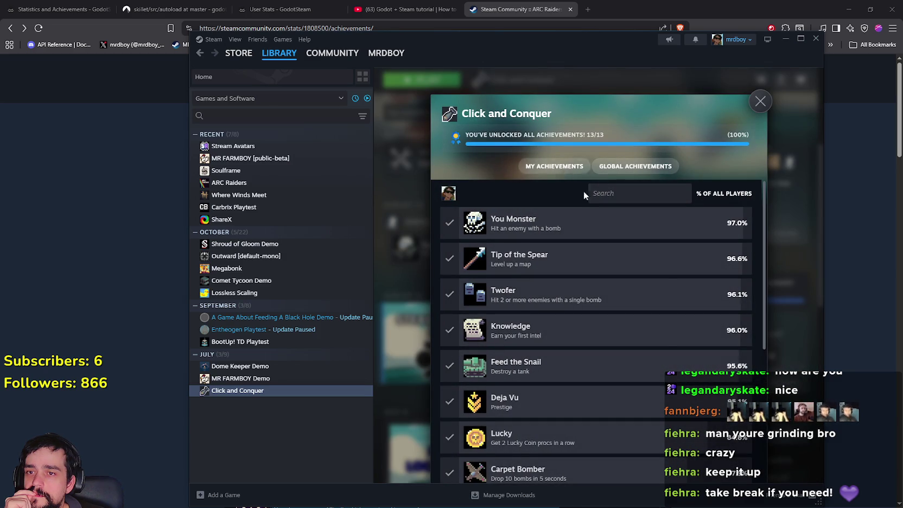
scroll(665, 337, "down", 4)
scroll(665, 335, "up", 4)
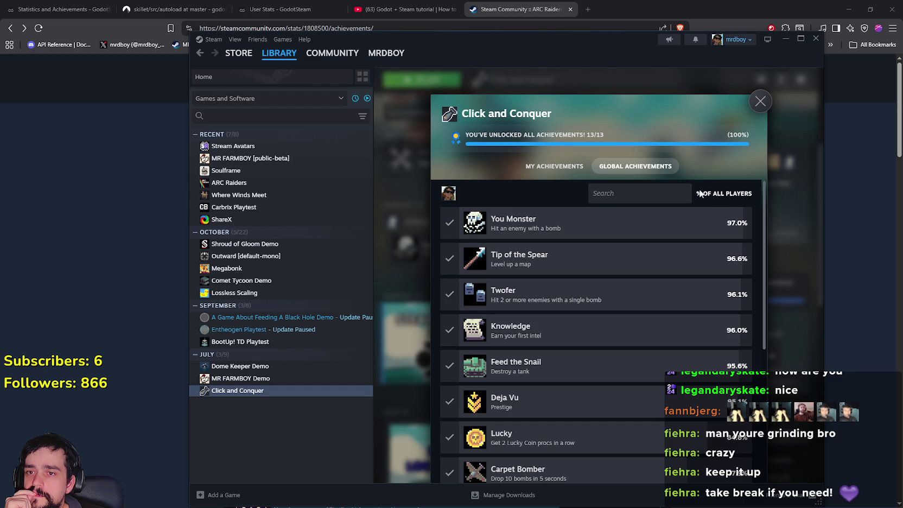
left_click(556, 168)
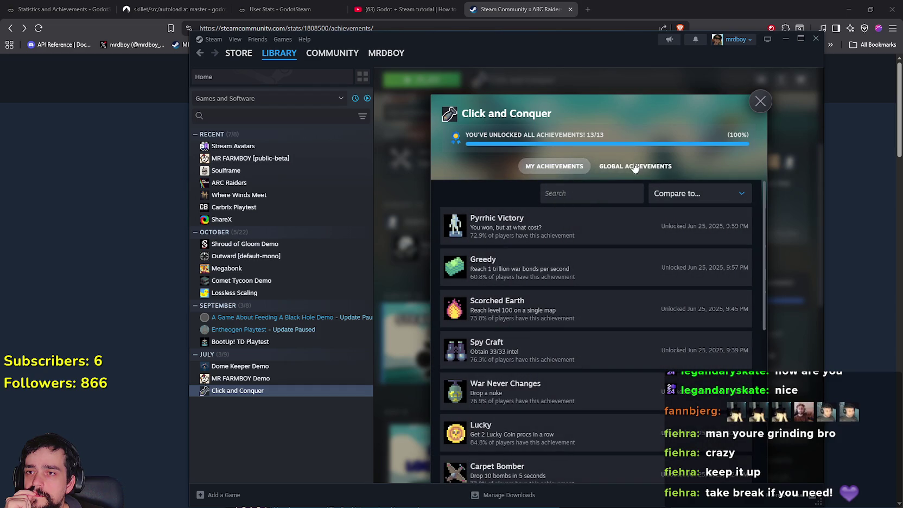
left_click(754, 105)
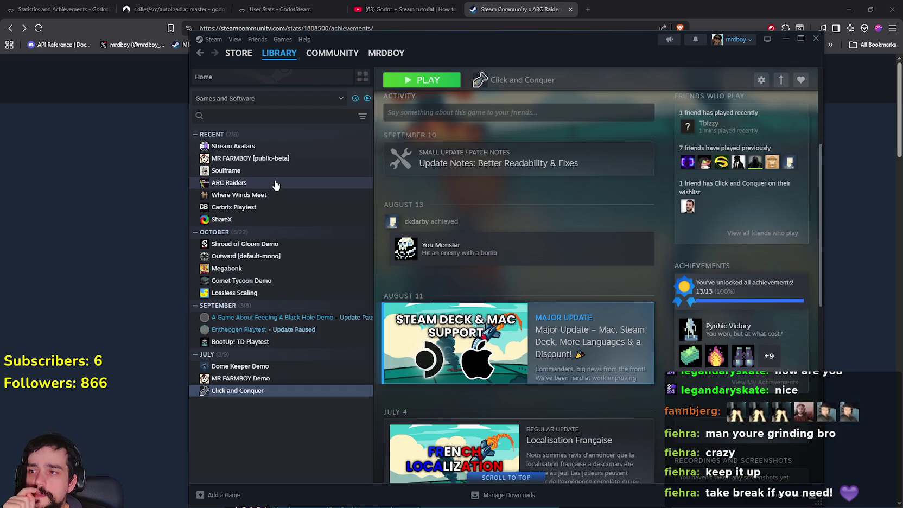
Open the ARC Raiders achievements overview, rank it by global unlock rate, then close it.
left_click(275, 182)
scroll(794, 444, "down", 5)
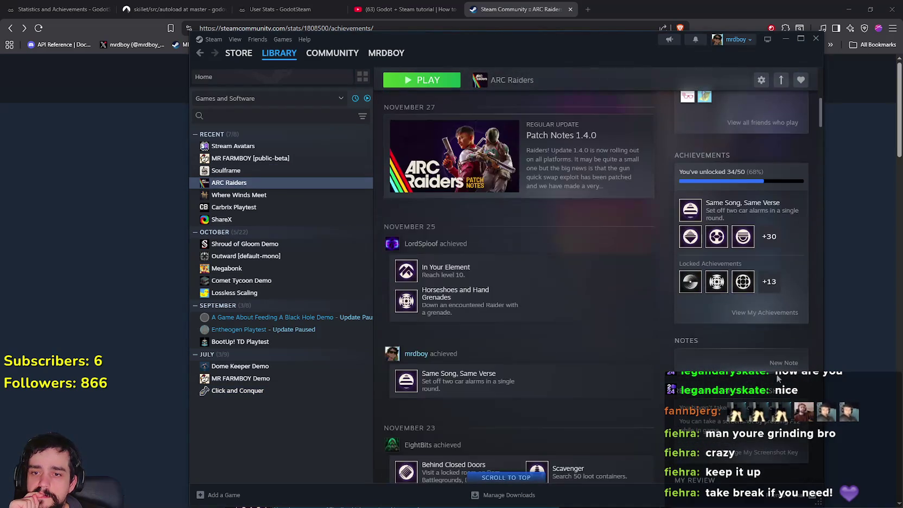
left_click(765, 312)
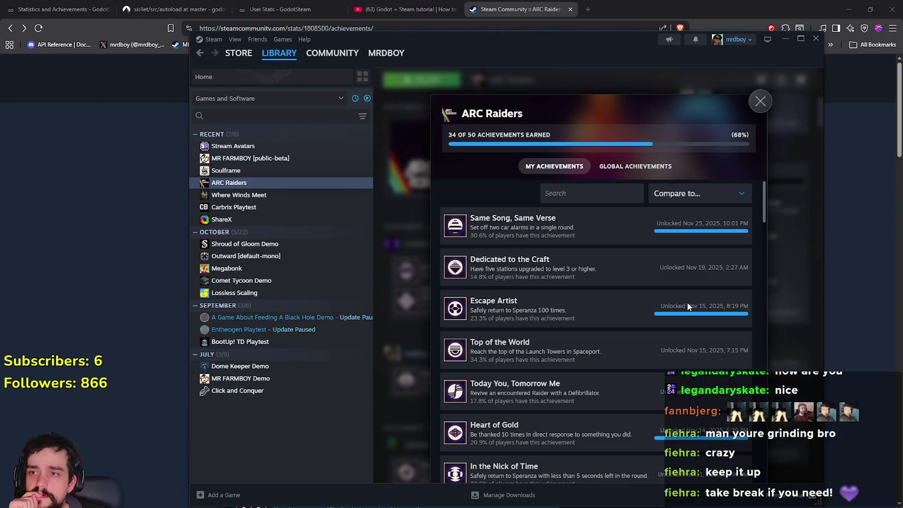
scroll(614, 379, "down", 2)
left_click(624, 167)
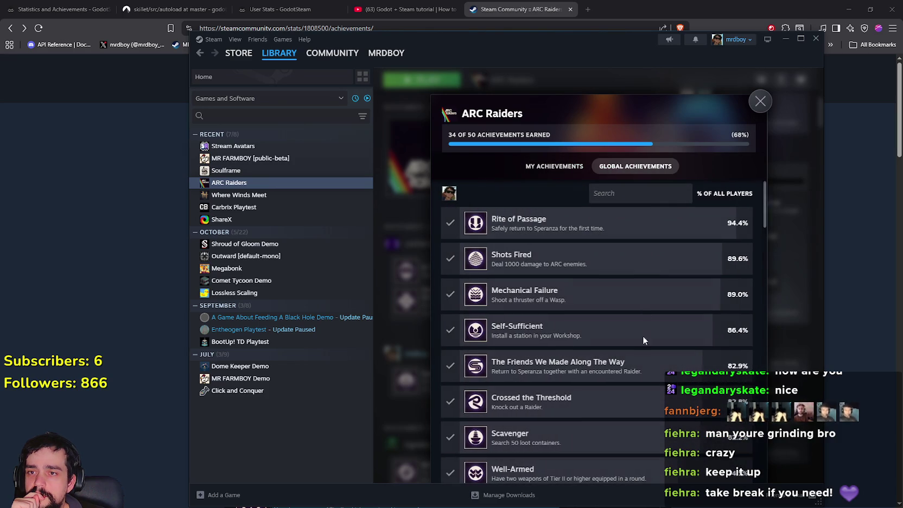
scroll(631, 361, "down", 10)
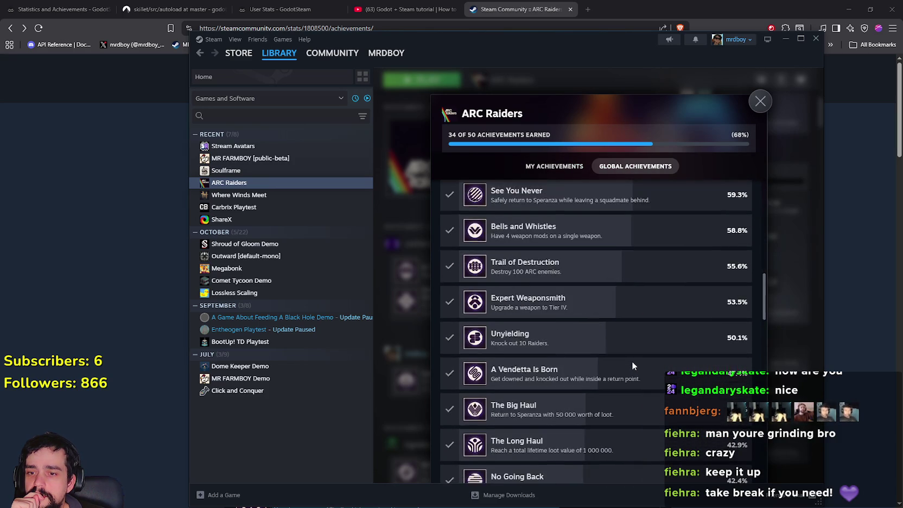
scroll(632, 361, "down", 7)
left_click(769, 354)
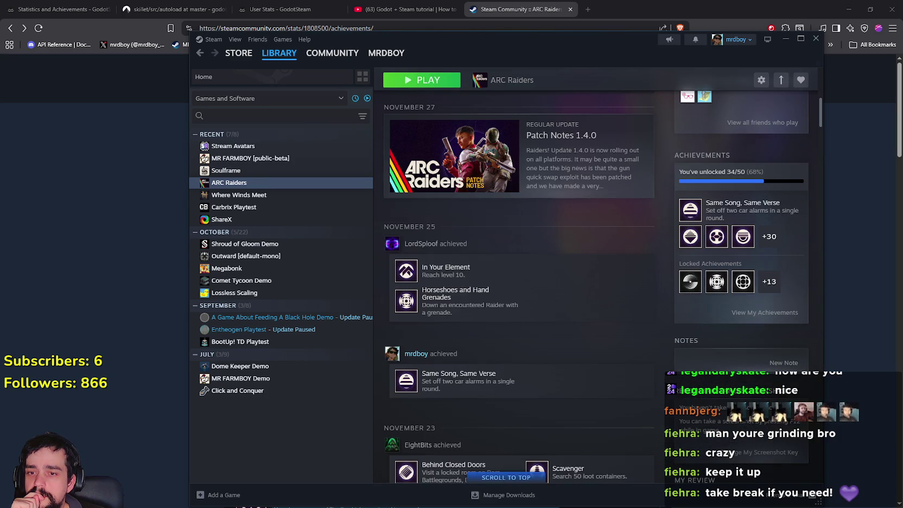
Go to the ARC Raiders store page and open global stats for all 50 achievements.
scroll(624, 326, "up", 10)
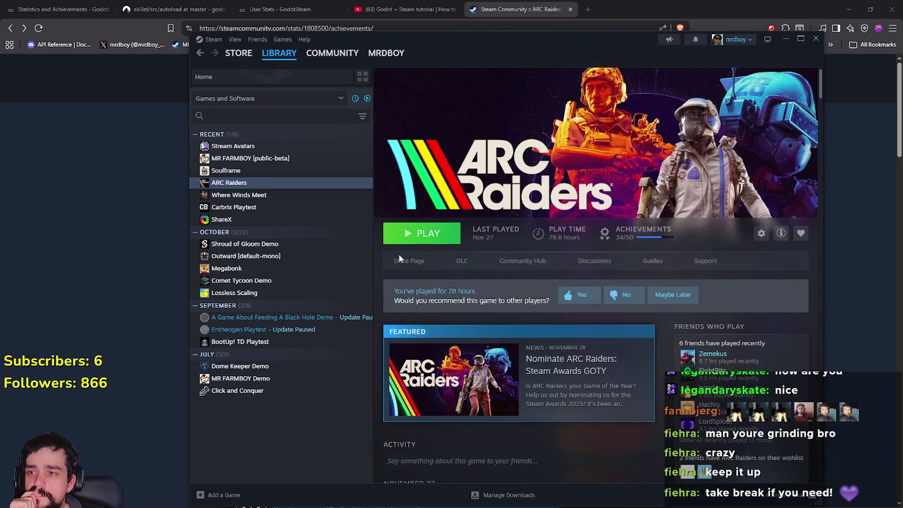
left_click(401, 261)
scroll(581, 369, "down", 5)
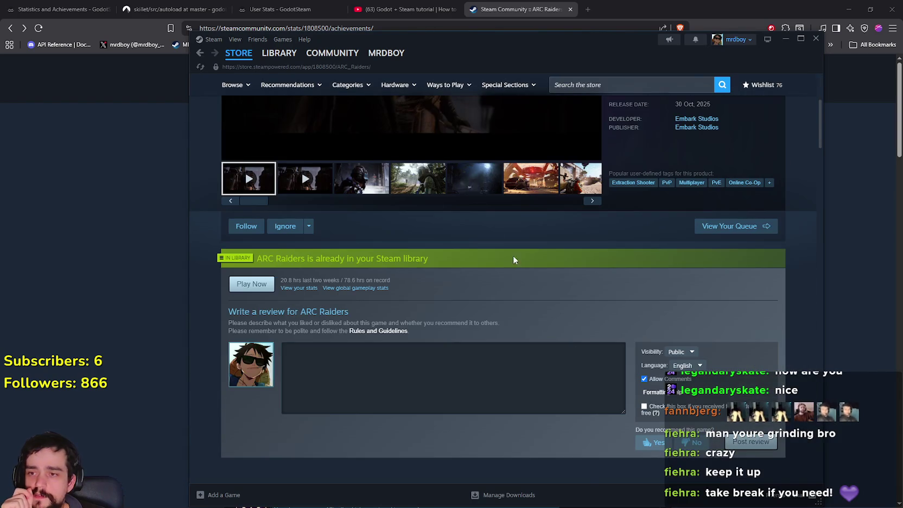
scroll(548, 279, "down", 5)
scroll(581, 440, "down", 10)
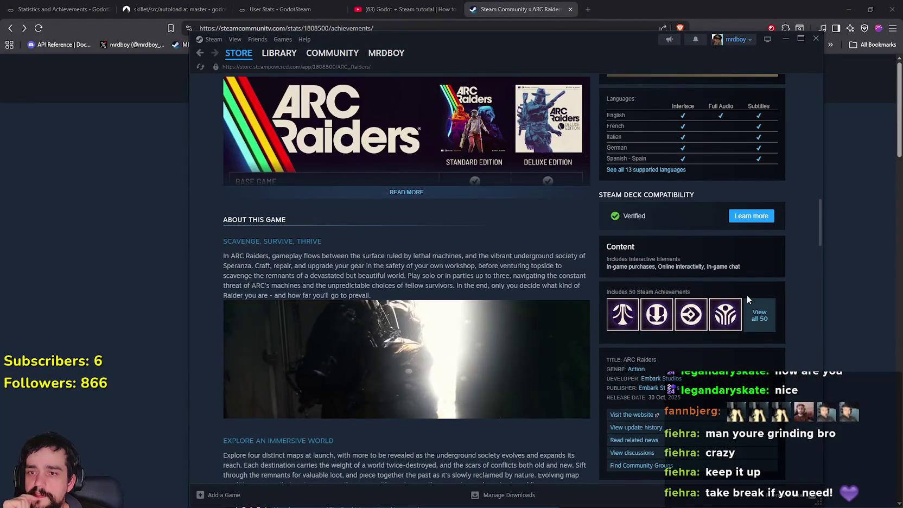
left_click(757, 316)
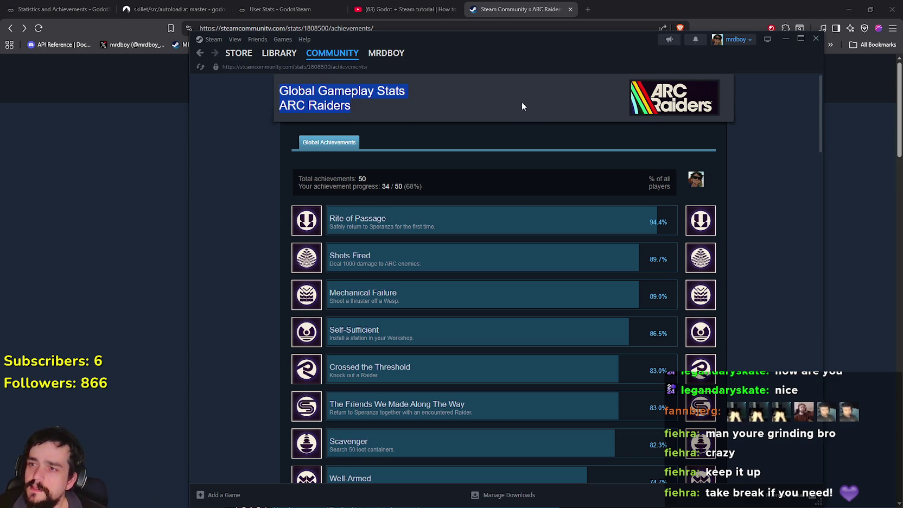
Bring the browser's achievement stats page forward and reload it.
scroll(515, 163, "down", 2)
scroll(505, 158, "up", 2)
left_click(144, 135)
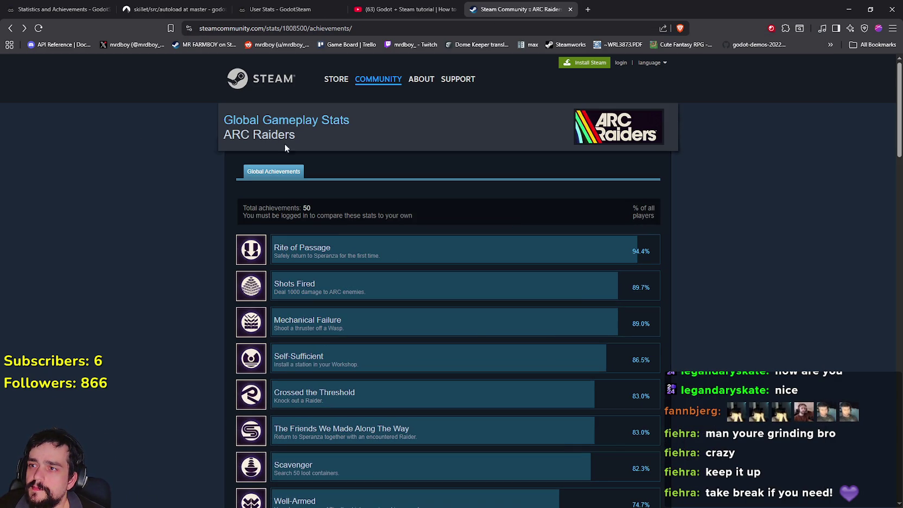
left_click_drag(281, 29, 391, 33)
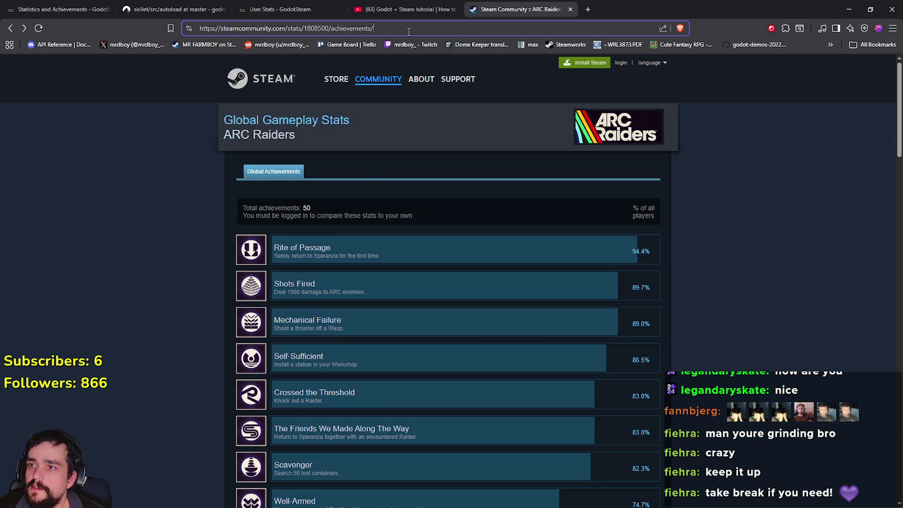
right_click(149, 173)
left_click(165, 205)
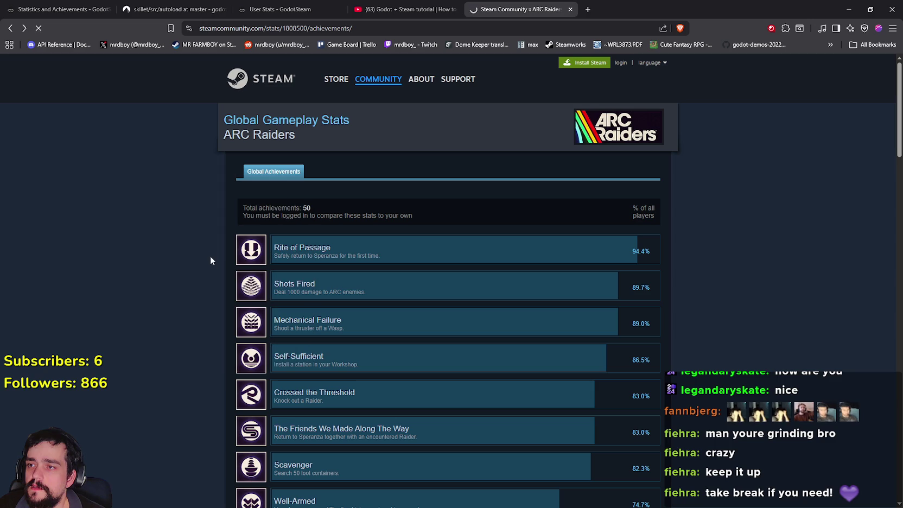
Load the global achievement stats for app 2795090, scroll through them, then return to Godot.
left_click(306, 26)
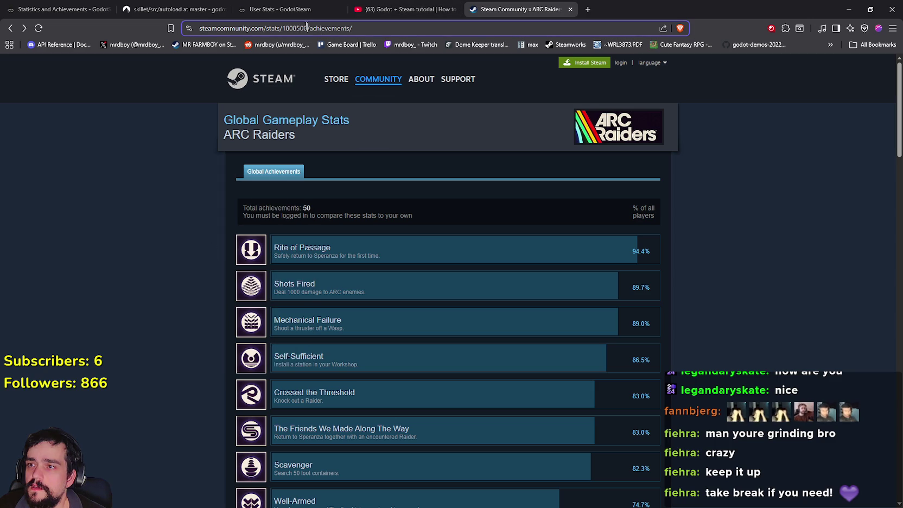
type("2795090")
key("Return")
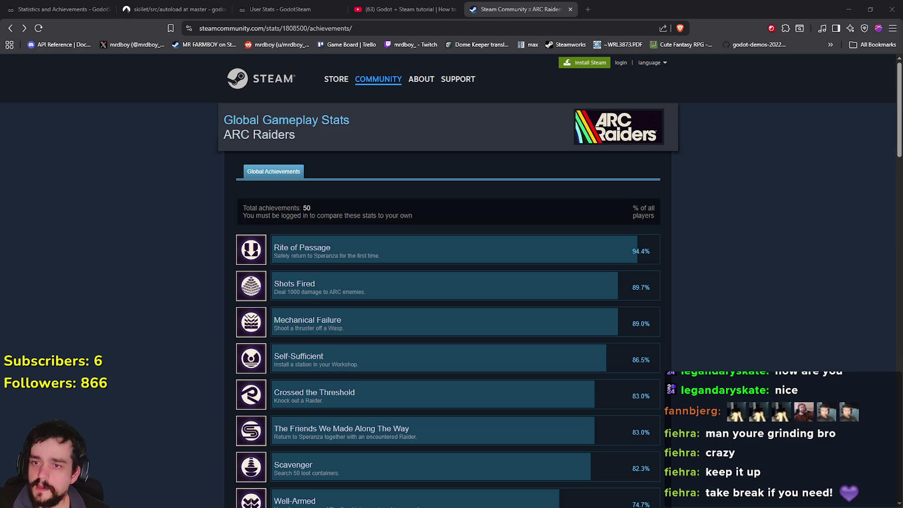
scroll(427, 235, "down", 20)
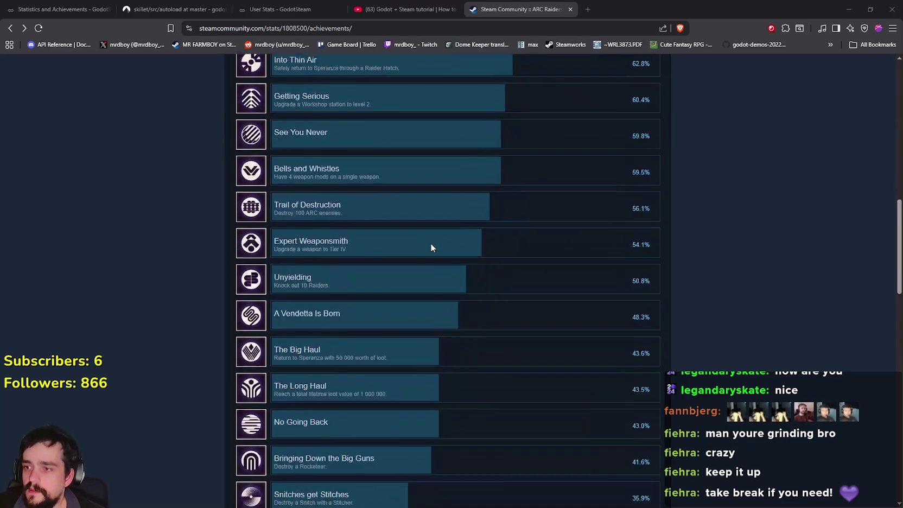
scroll(439, 272, "down", 10)
scroll(489, 336, "up", 5)
scroll(529, 371, "up", 20)
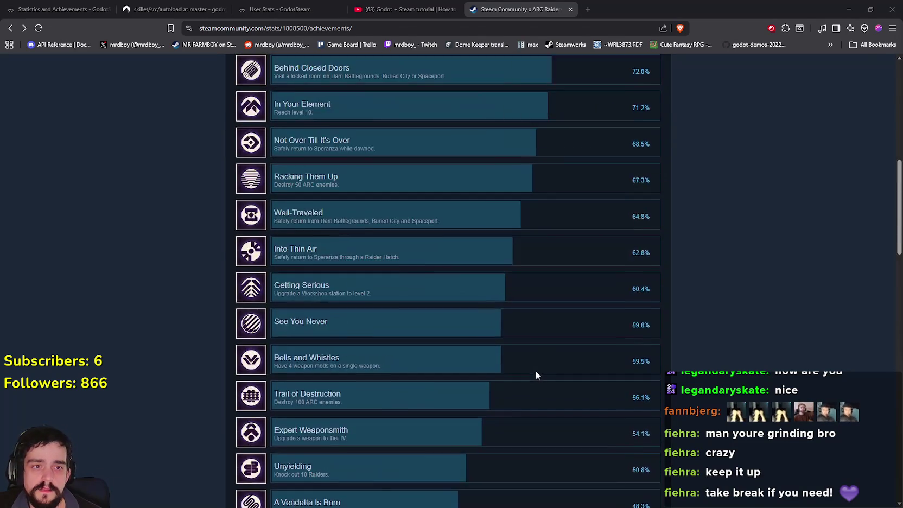
scroll(535, 375, "up", 2)
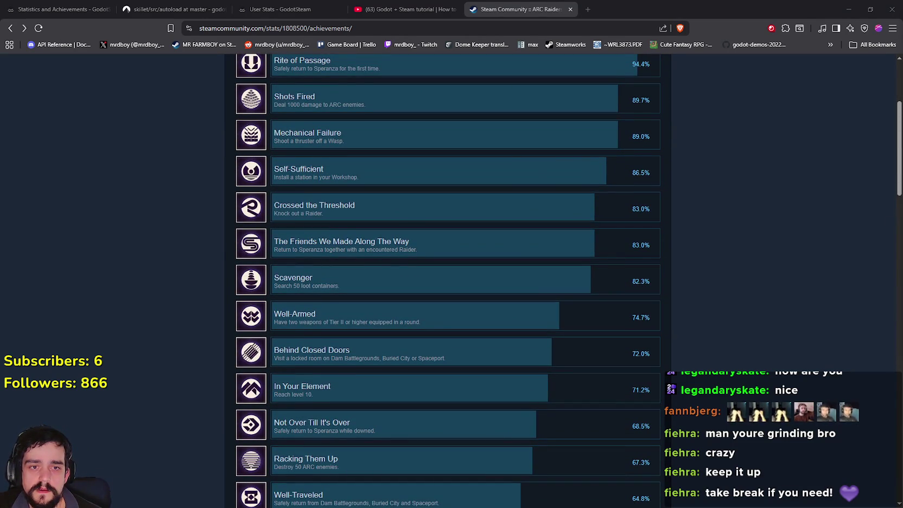
key("alt+Tab")
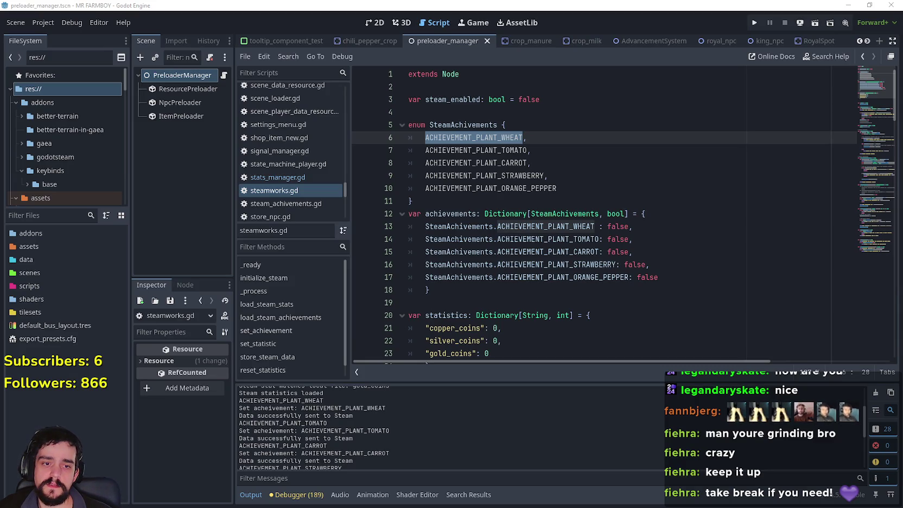
Minimize the other browser window and return to the top of the ARC Raiders achievements tab.
key("alt+Tab")
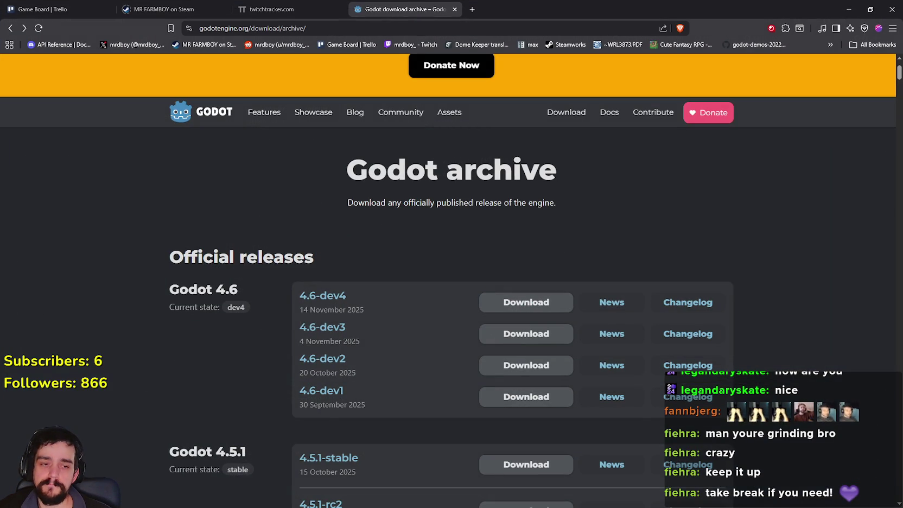
left_click(848, 9)
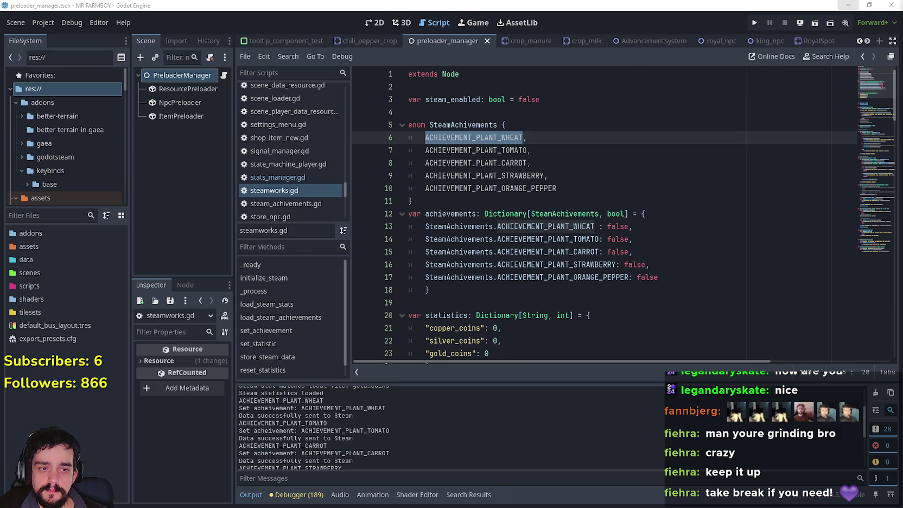
key("alt+Tab")
scroll(662, 331, "up", 2)
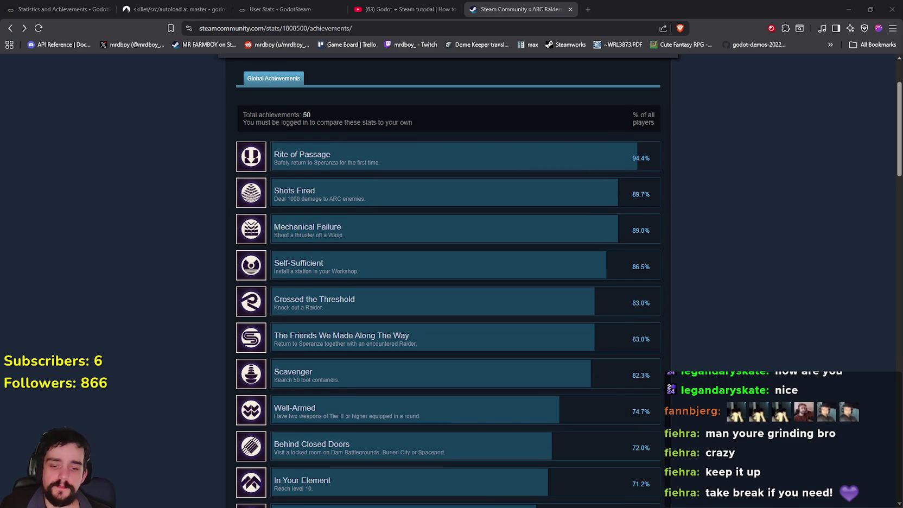
Scroll ARC Raiders' global achievement list down to the least common entries and back up.
scroll(703, 209, "down", 20)
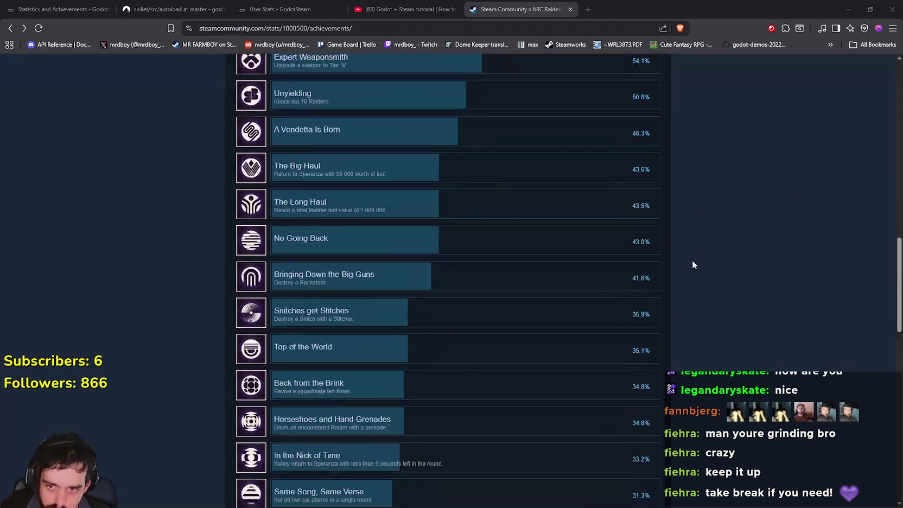
scroll(695, 264, "down", 3)
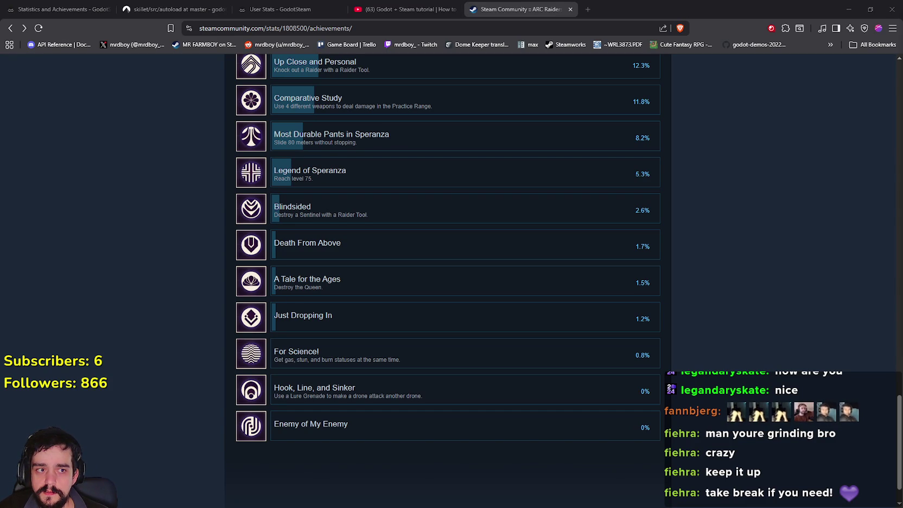
scroll(538, 288, "up", 15)
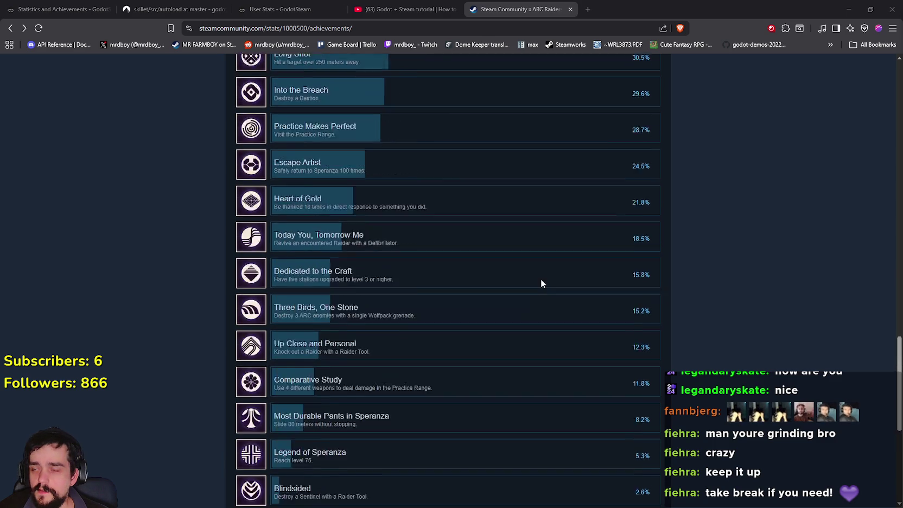
scroll(542, 279, "up", 7)
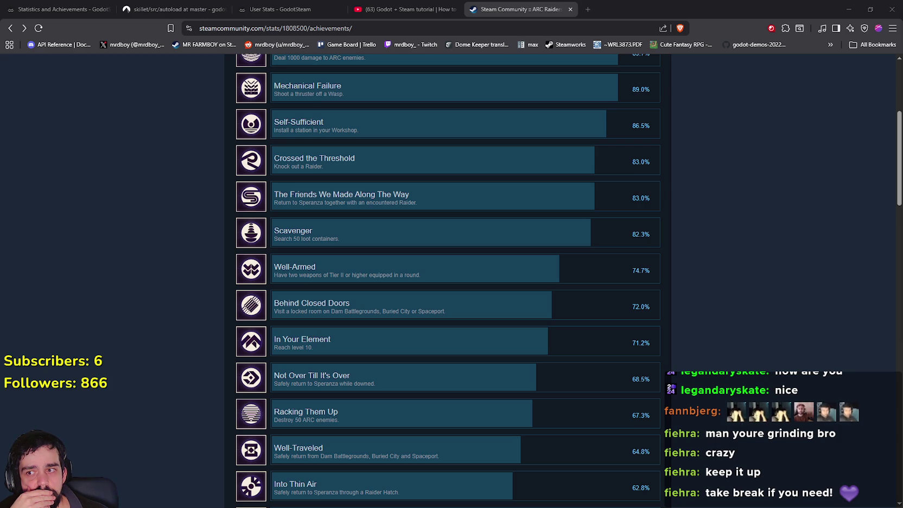
scroll(522, 234, "up", 3)
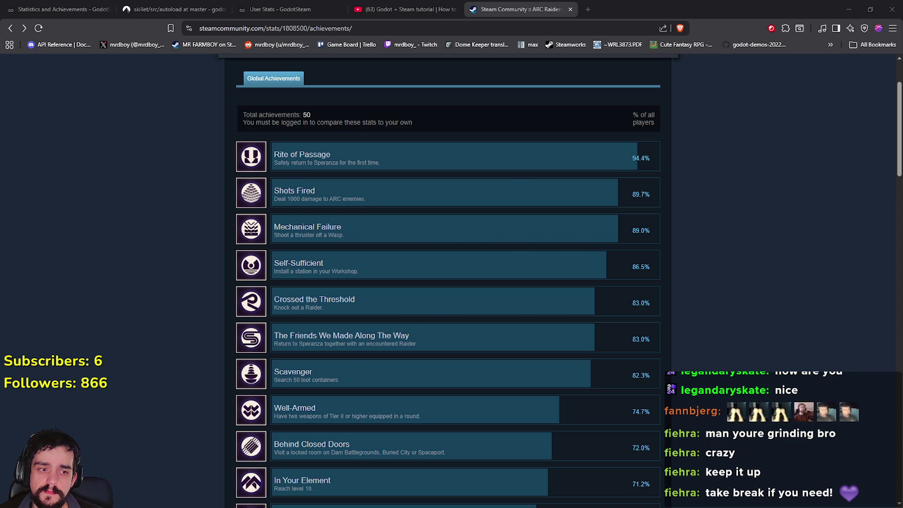
Back in Godot, select ACHIEVEMENT_PLANT_TOMATO on line 7 of the steamworks.gd enum.
key("alt+Tab")
left_click(456, 151)
double_click(455, 150)
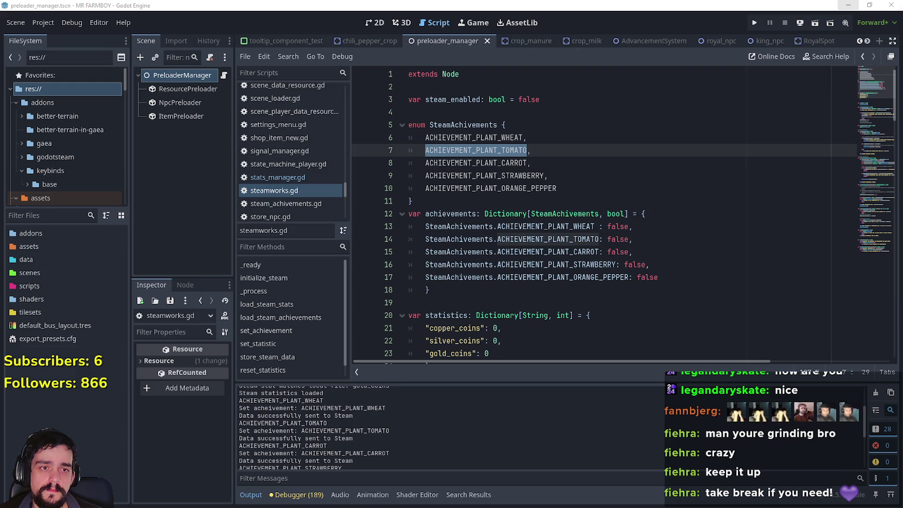
double_click(522, 164)
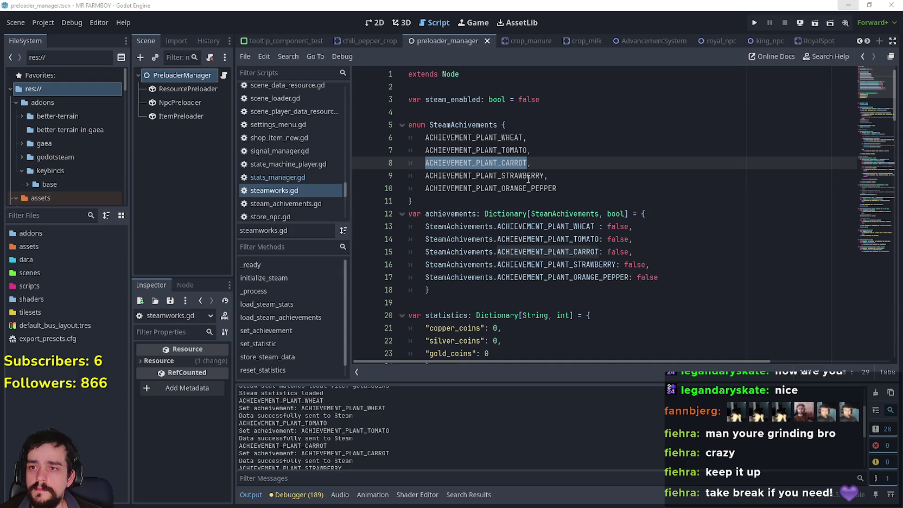
double_click(484, 176)
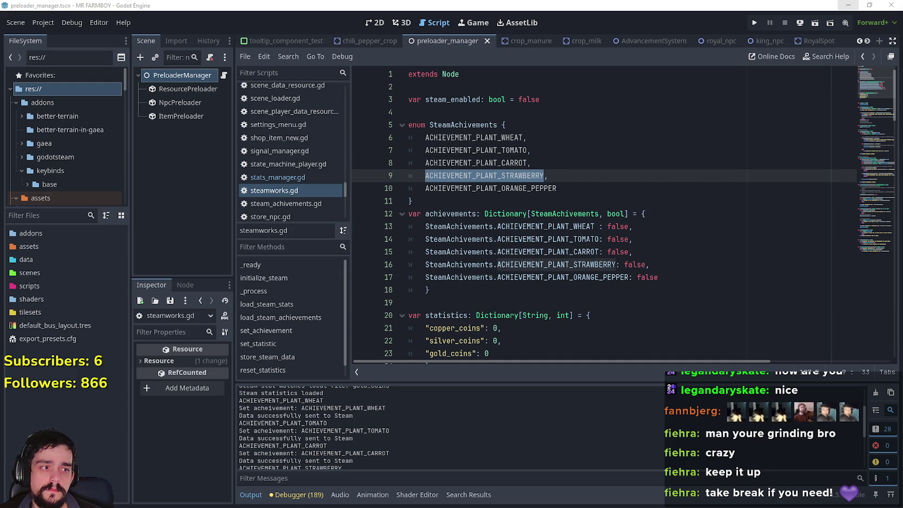
double_click(490, 189)
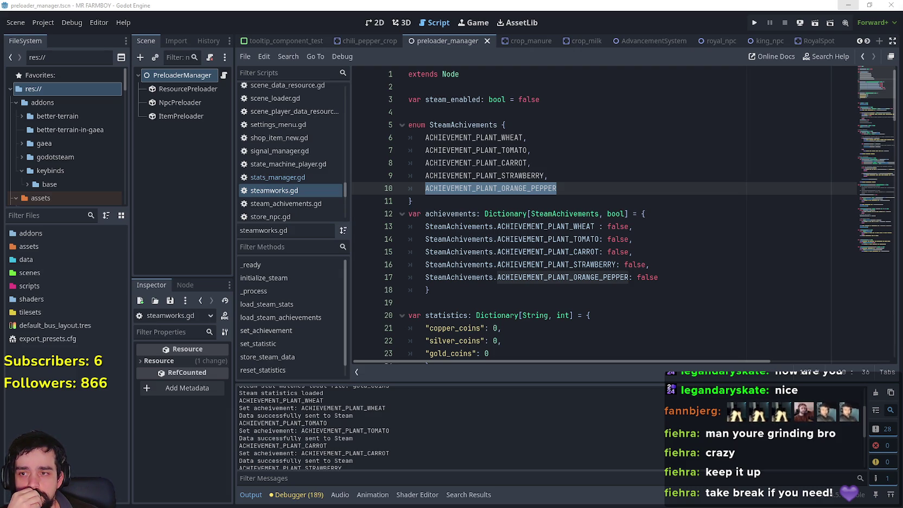
scroll(566, 264, "down", 5)
left_click(608, 190)
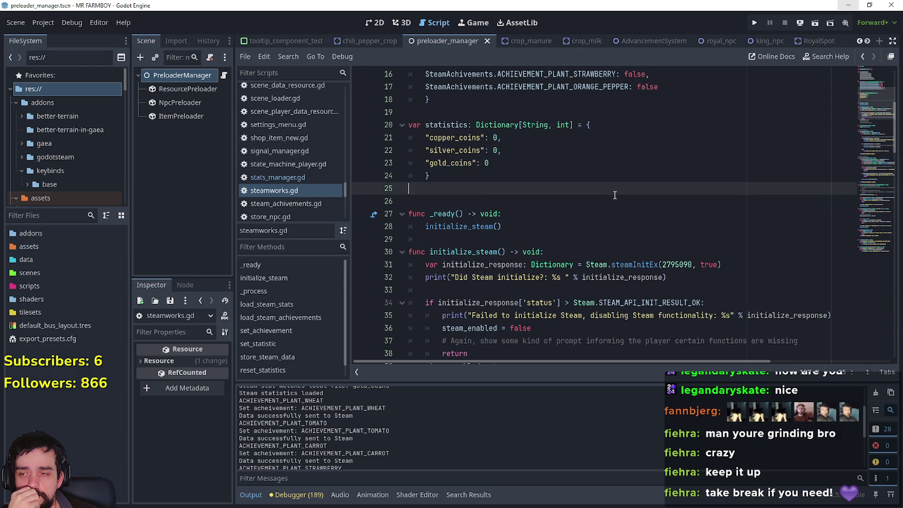
scroll(622, 201, "down", 3)
scroll(622, 200, "down", 12)
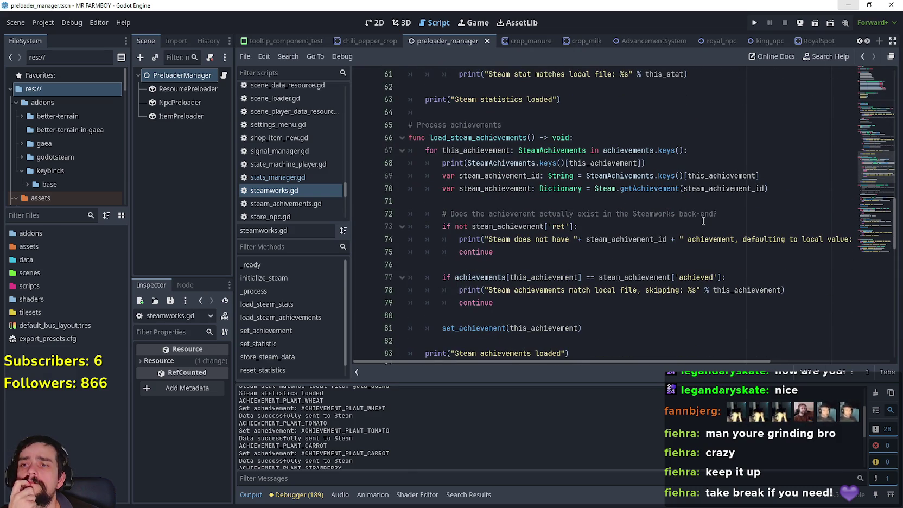
scroll(703, 220, "down", 5)
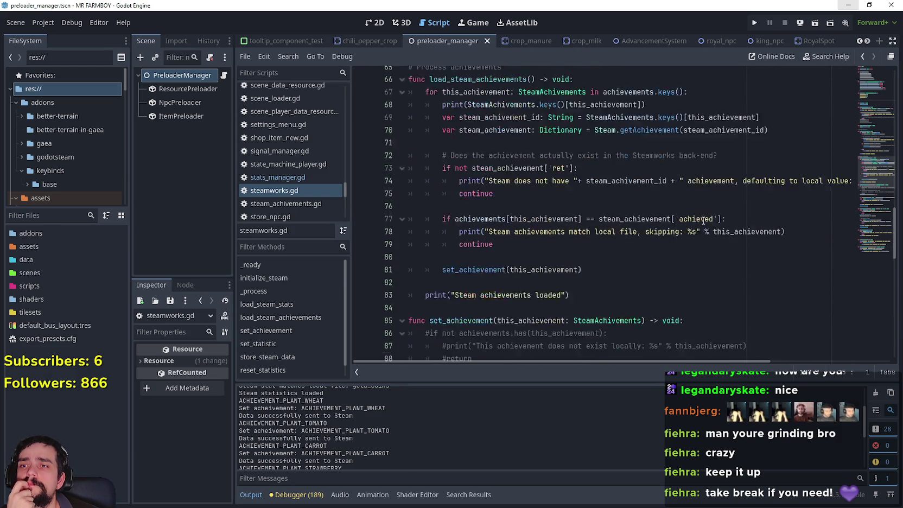
scroll(703, 220, "down", 6)
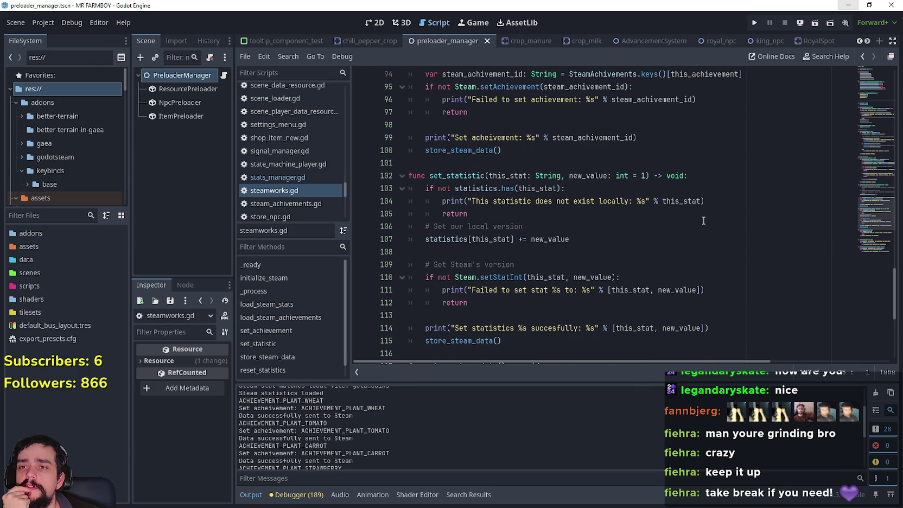
scroll(703, 221, "down", 2)
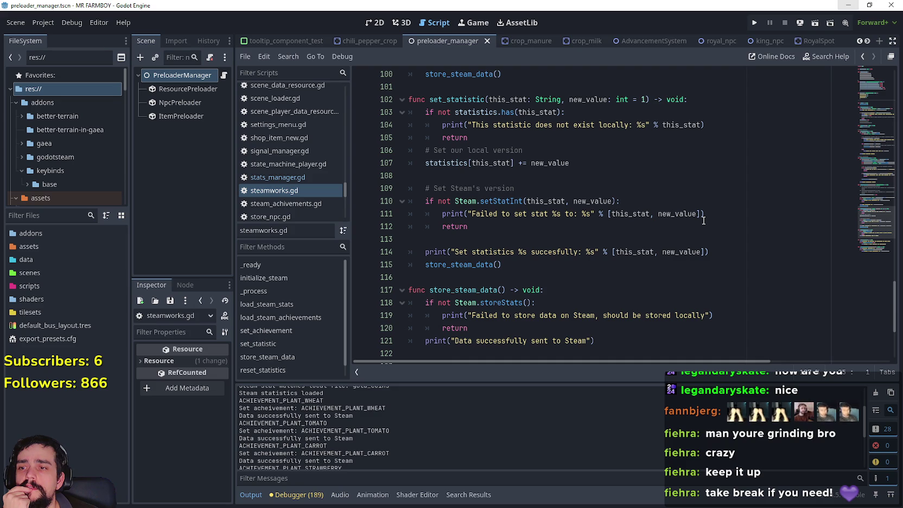
scroll(703, 220, "down", 2)
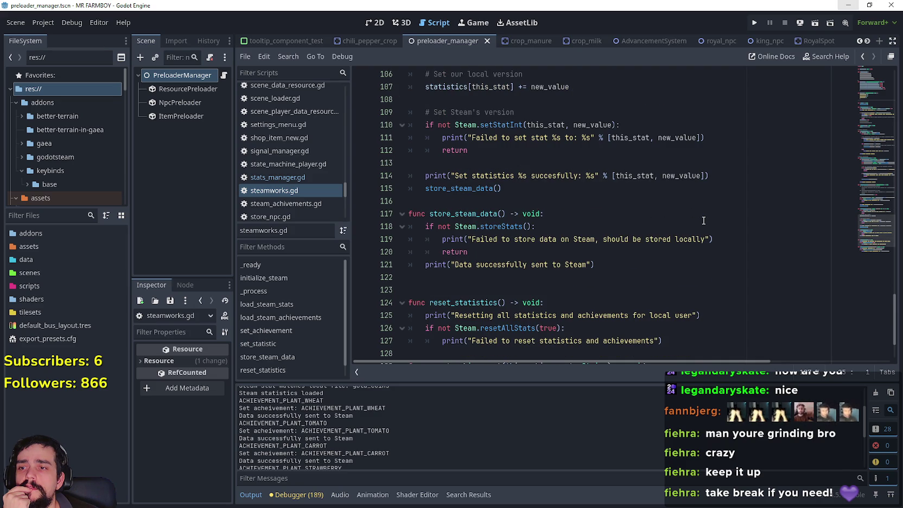
scroll(703, 220, "up", 3)
scroll(704, 221, "up", 2)
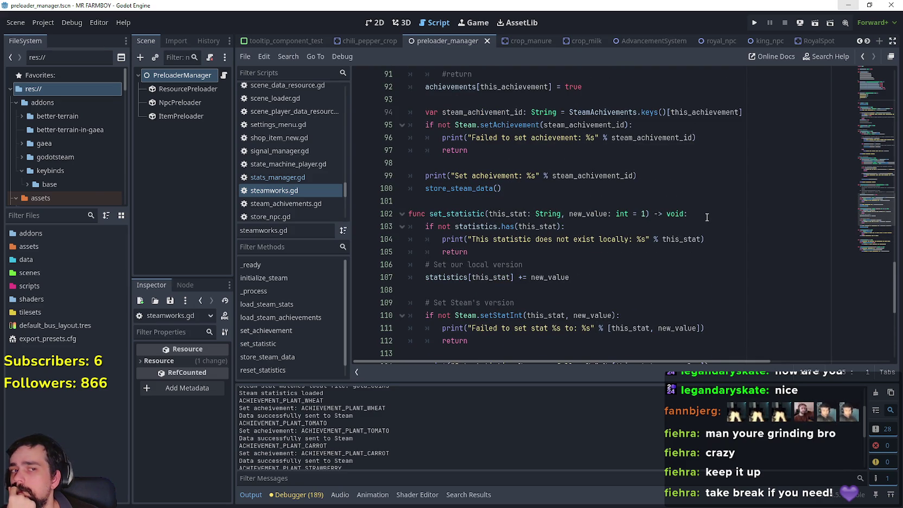
scroll(707, 217, "up", 7)
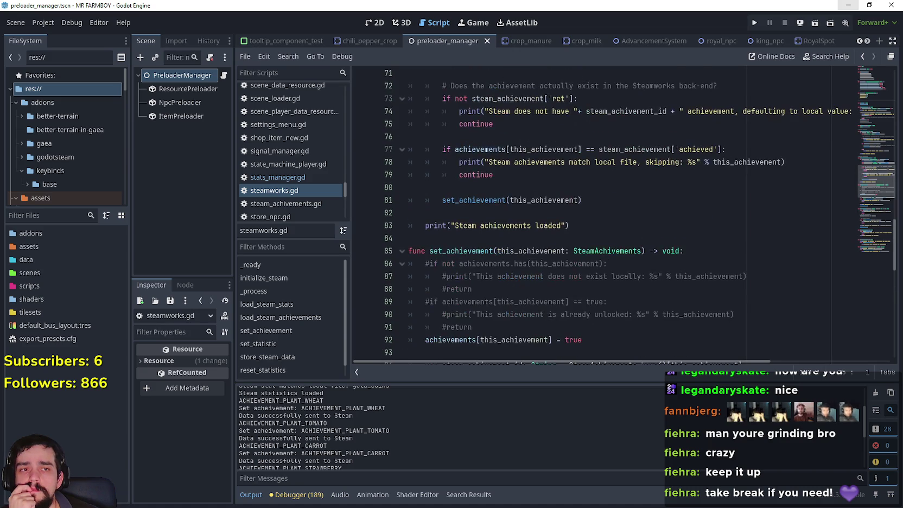
scroll(624, 218, "down", 3)
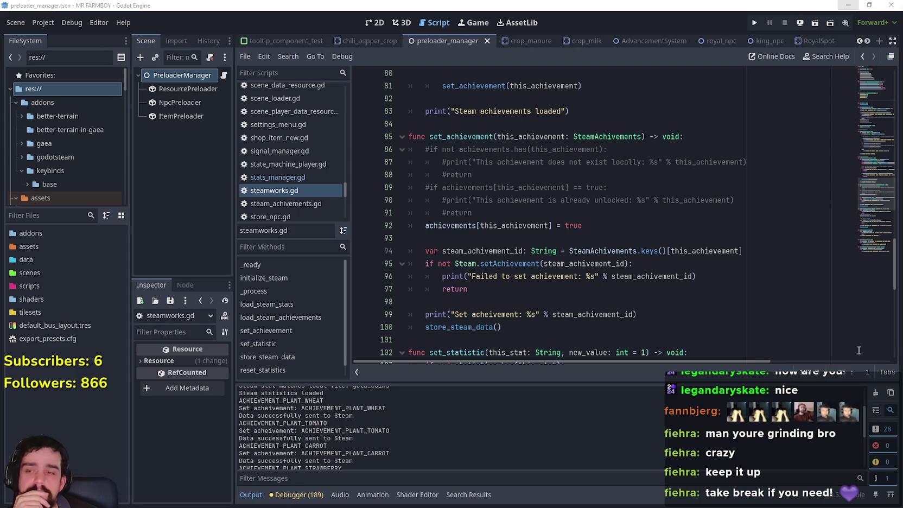
Switch from the Godot script editor to the browser's ARC Raiders global achievements page.
key("alt+Tab")
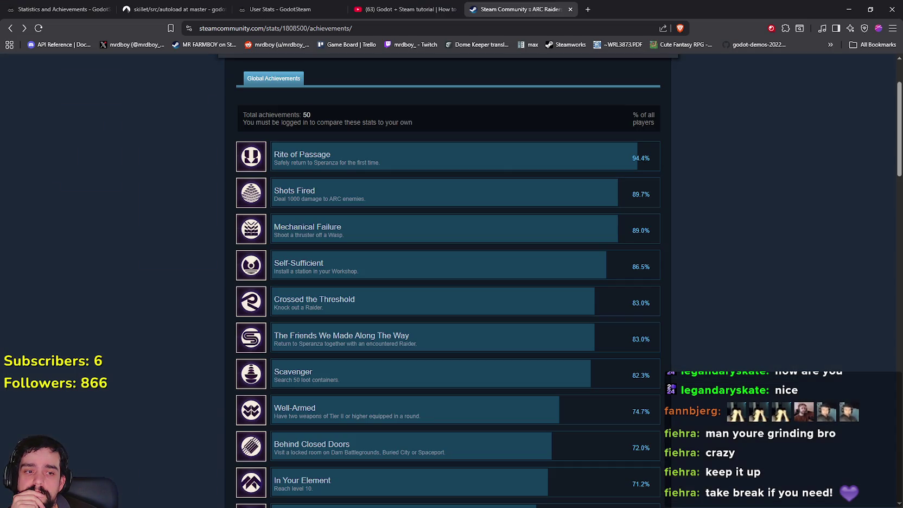
Google the selected 'Global Gameplay Stats' heading in a new tab.
scroll(404, 214, "up", 2)
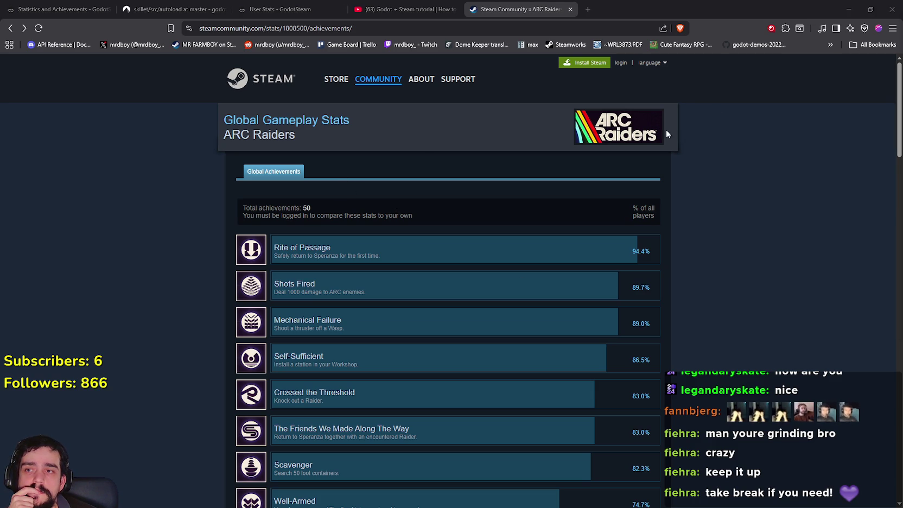
left_click_drag(223, 120, 353, 122)
key("ctrl+c")
right_click(310, 118)
left_click(384, 155)
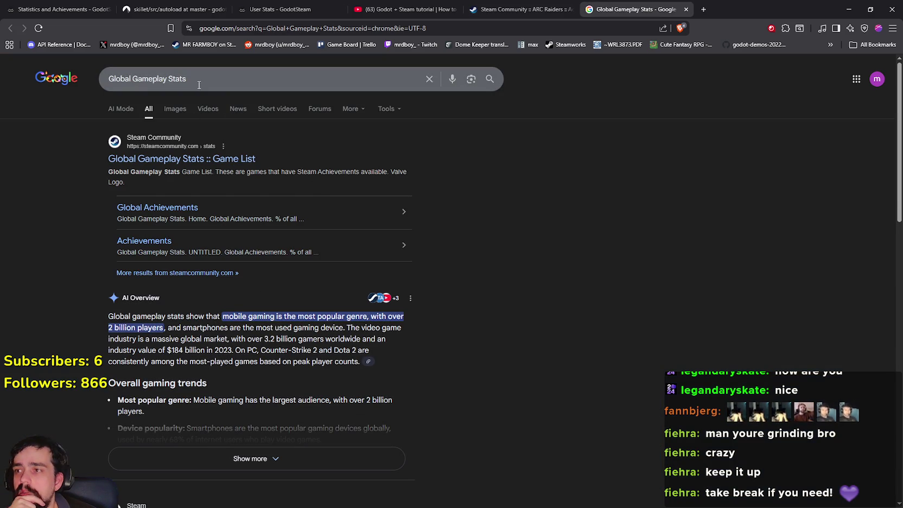
Search Google for 'How to get Global Gameplay Stats for your steam game'.
left_click(704, 9)
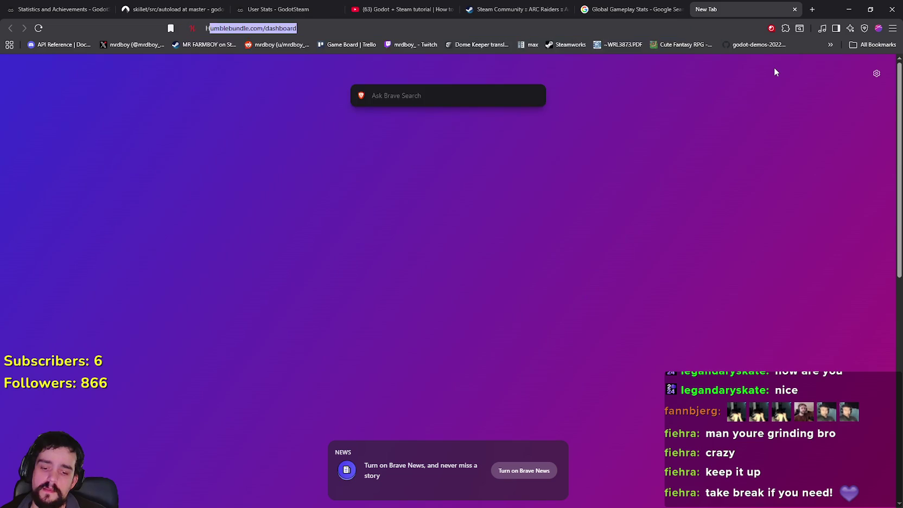
type("How to get")
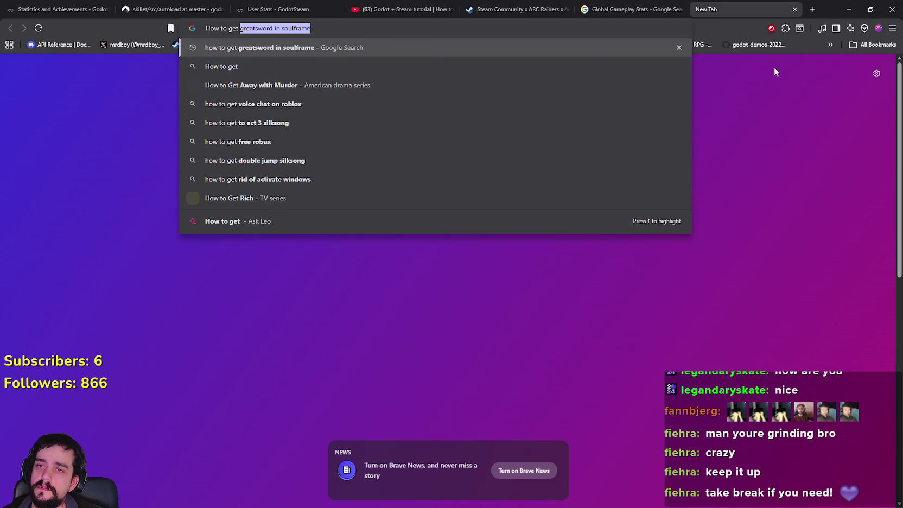
left_click(602, 13)
left_click(722, 10)
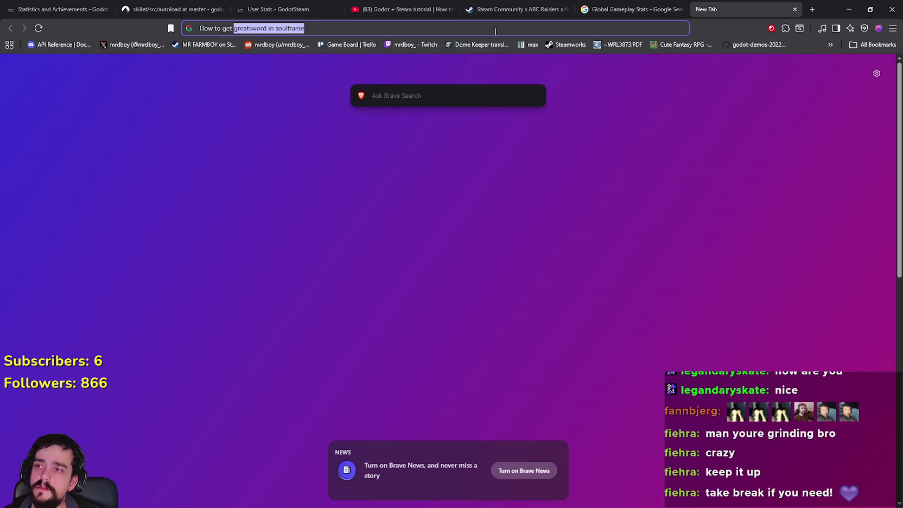
key("ctrl+v")
type("for your steam game")
key("Return")
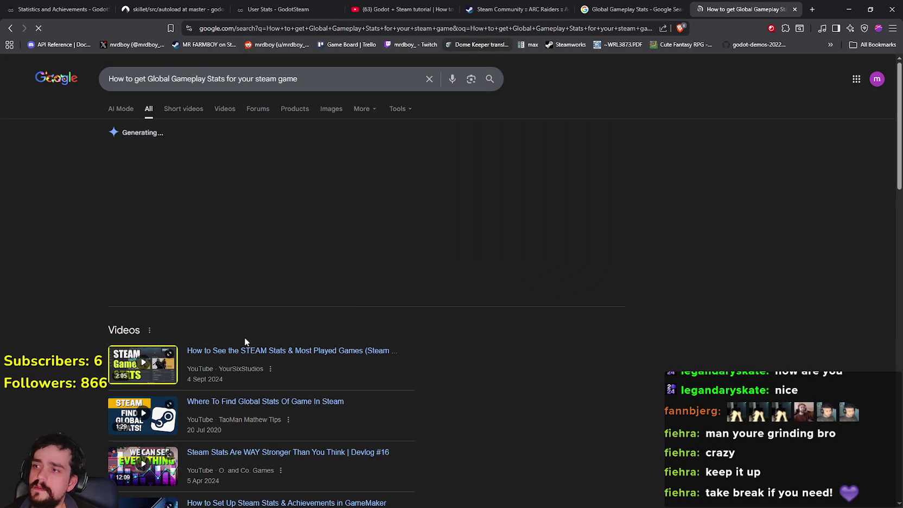
Expand and read the AI Overview, then open the Steam forum answer in a background tab.
left_click(328, 287)
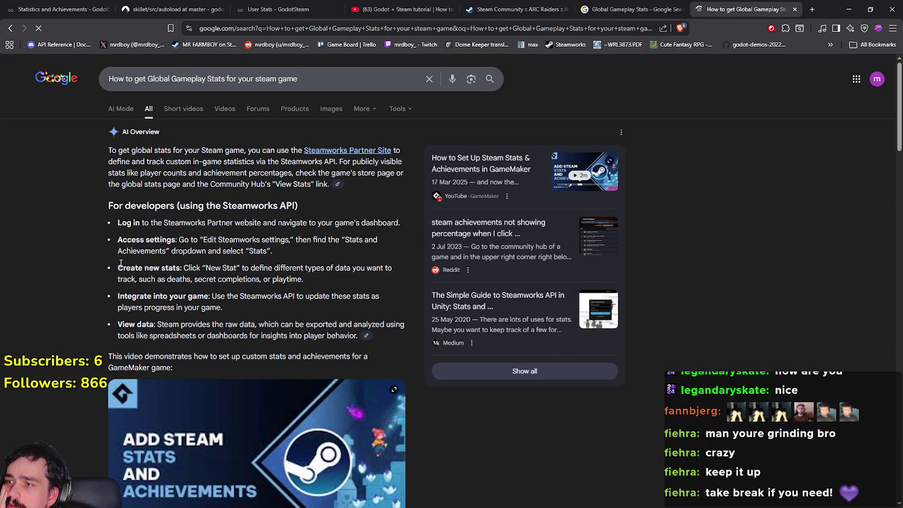
double_click(258, 252)
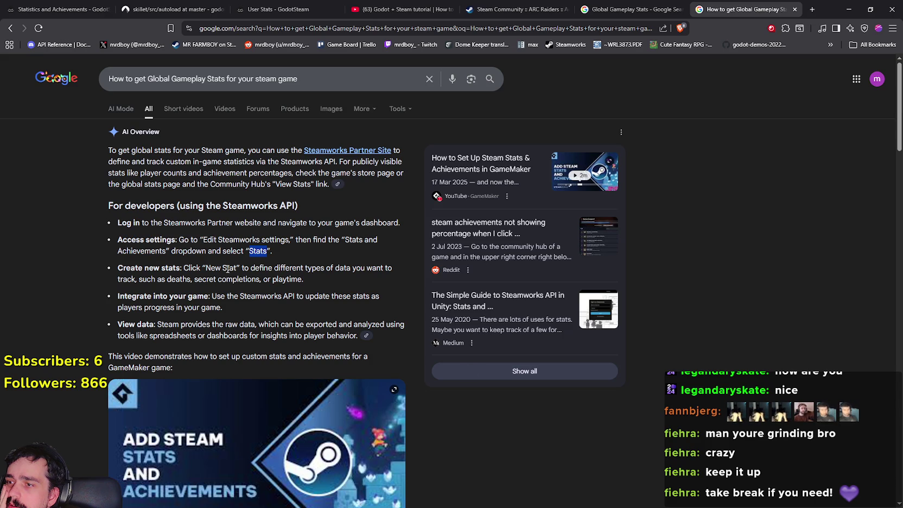
left_click_drag(243, 268, 340, 279)
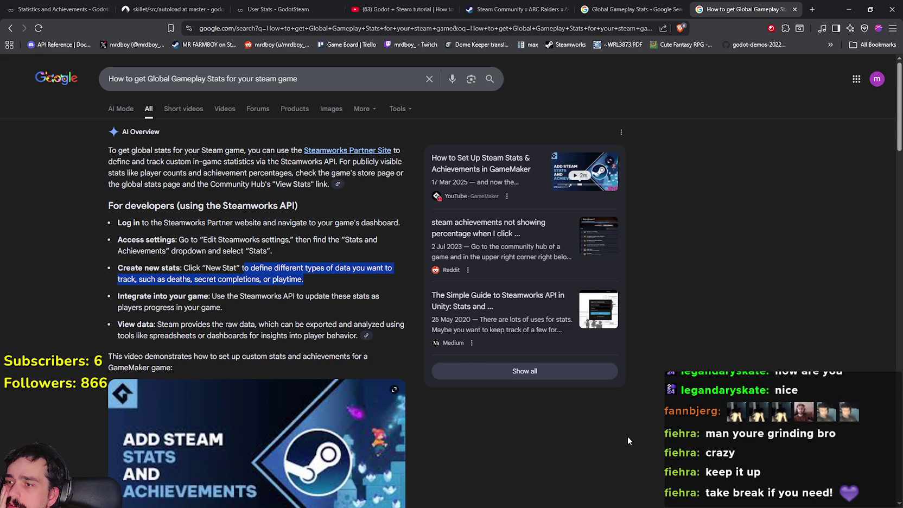
scroll(624, 433, "down", 5)
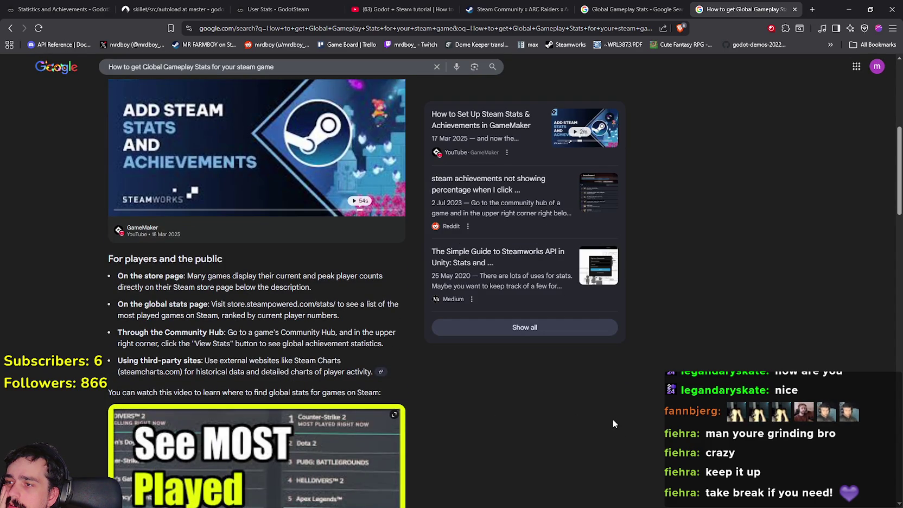
scroll(613, 420, "down", 7)
scroll(614, 419, "up", 4)
scroll(613, 419, "down", 3)
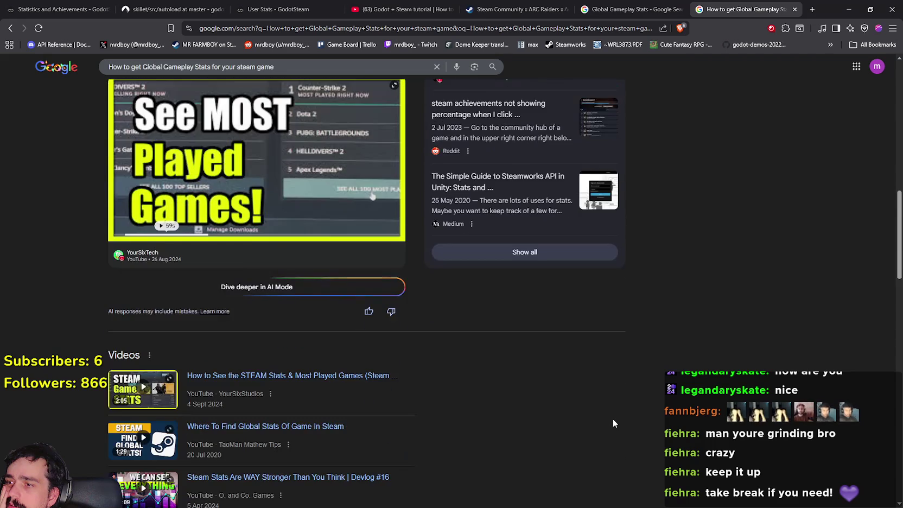
scroll(612, 419, "down", 3)
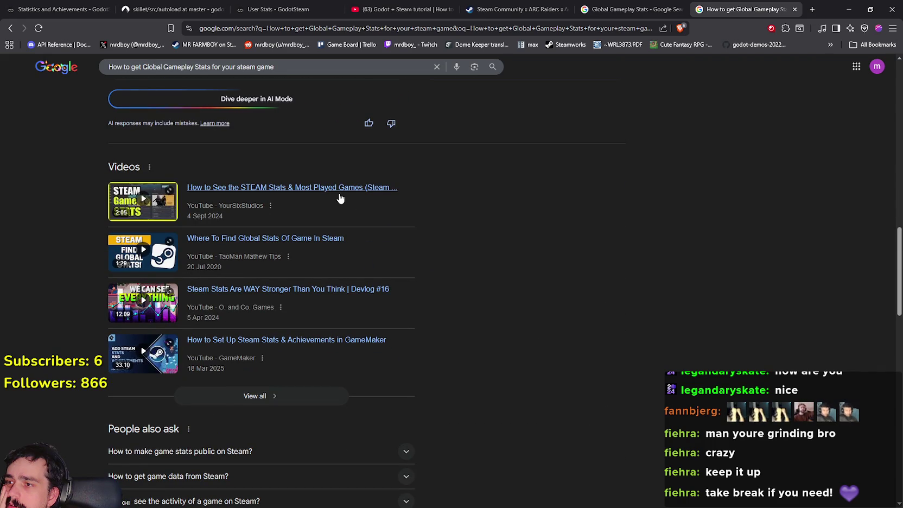
scroll(609, 373, "down", 3)
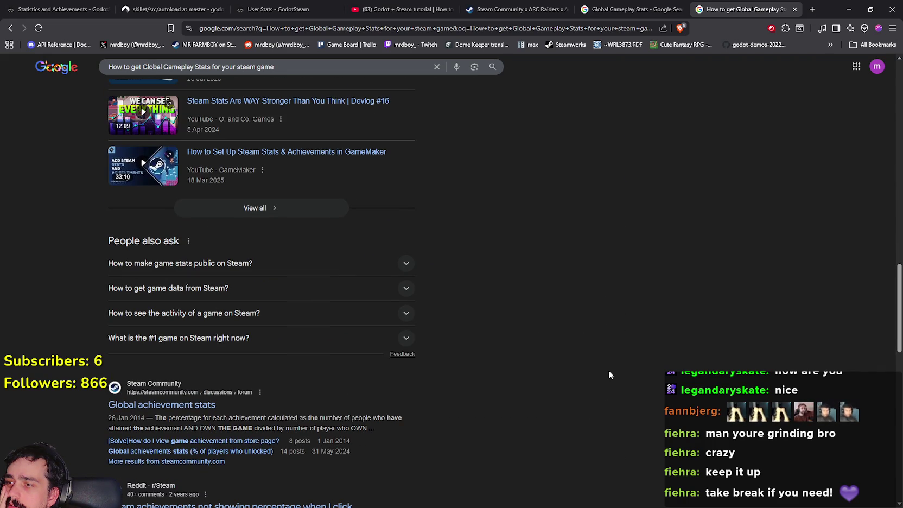
scroll(609, 371, "down", 1)
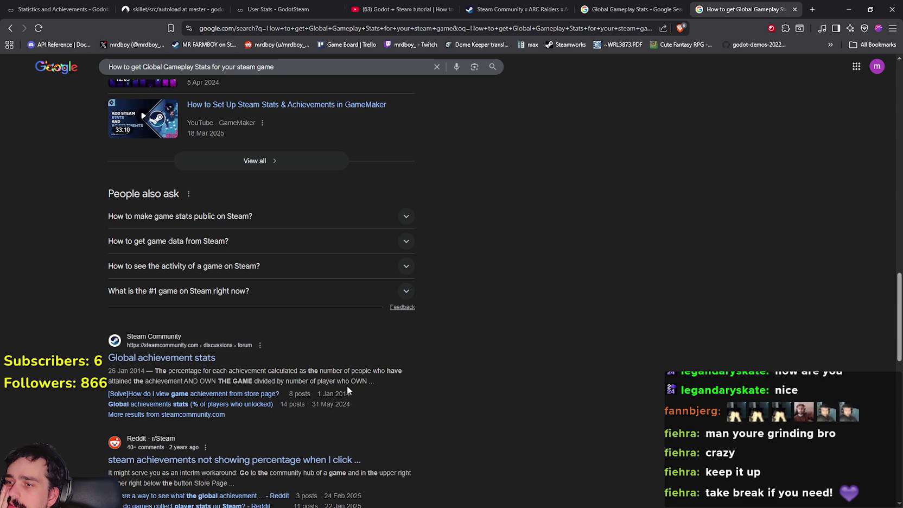
scroll(321, 369, "down", 3)
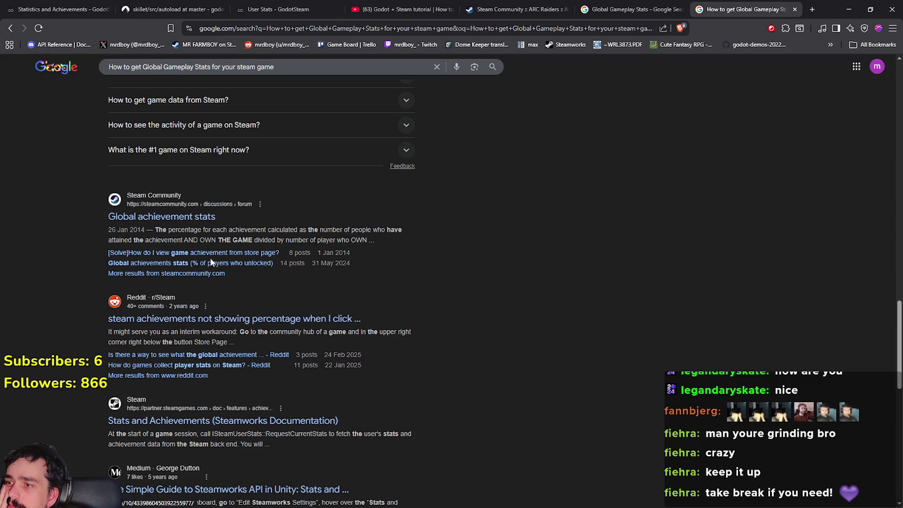
middle_click(228, 252)
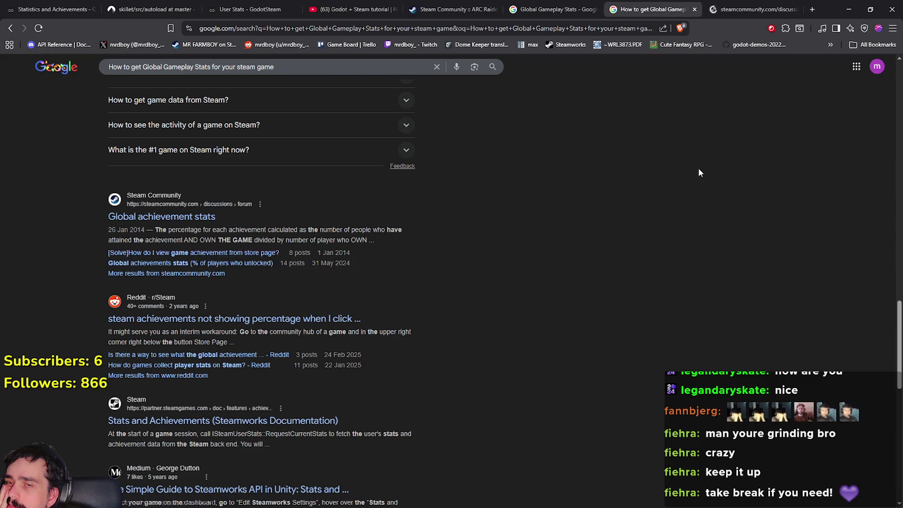
Read the '[Solve]How do I view game...' Steam discussion, then close its tab.
left_click(747, 8)
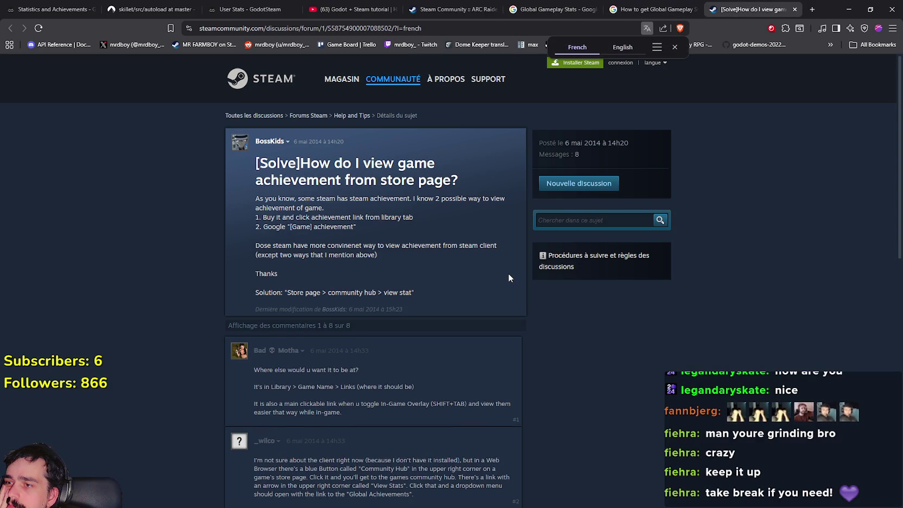
scroll(508, 278, "down", 2)
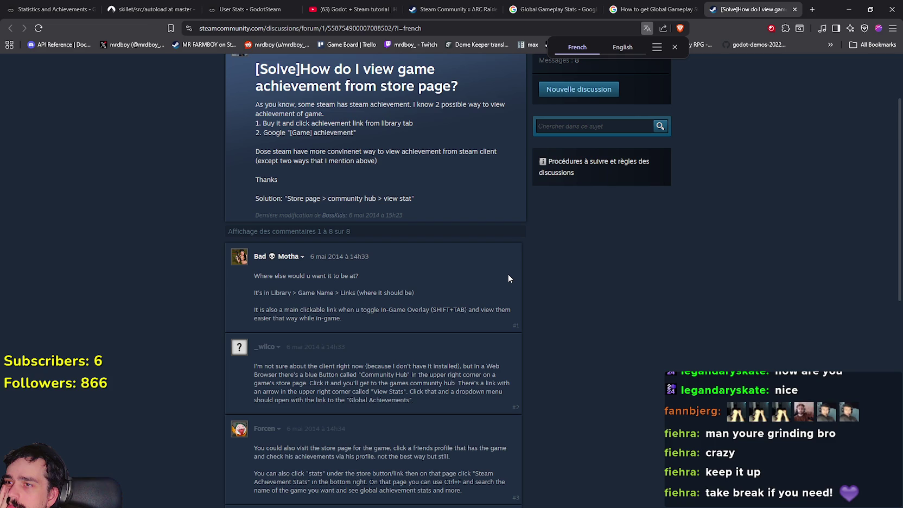
scroll(509, 278, "down", 2)
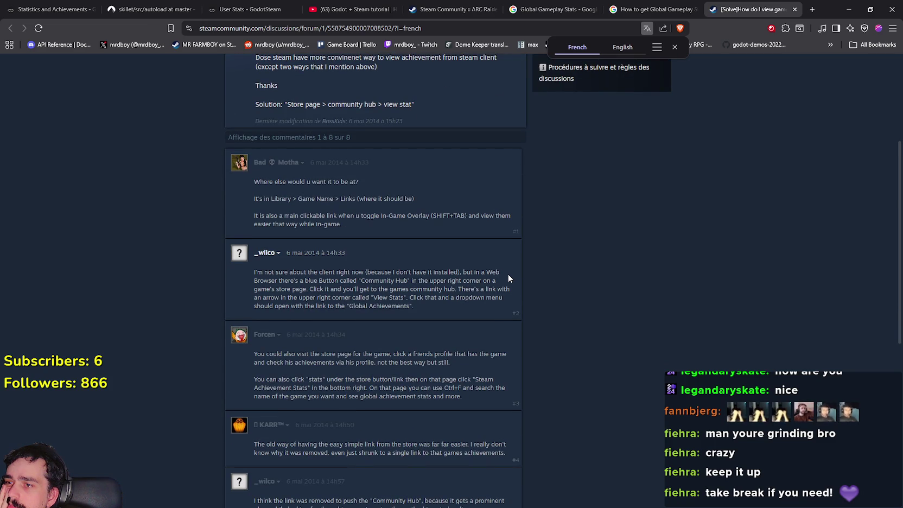
scroll(508, 278, "down", 7)
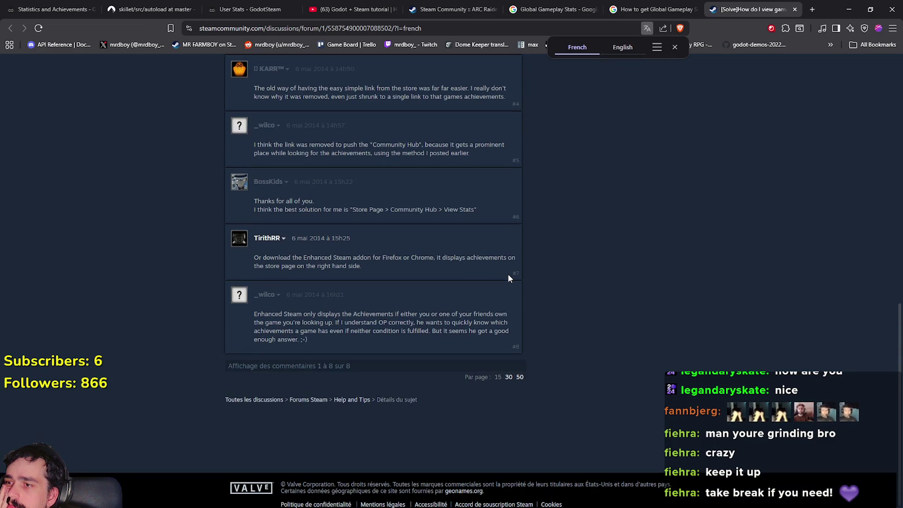
left_click(794, 9)
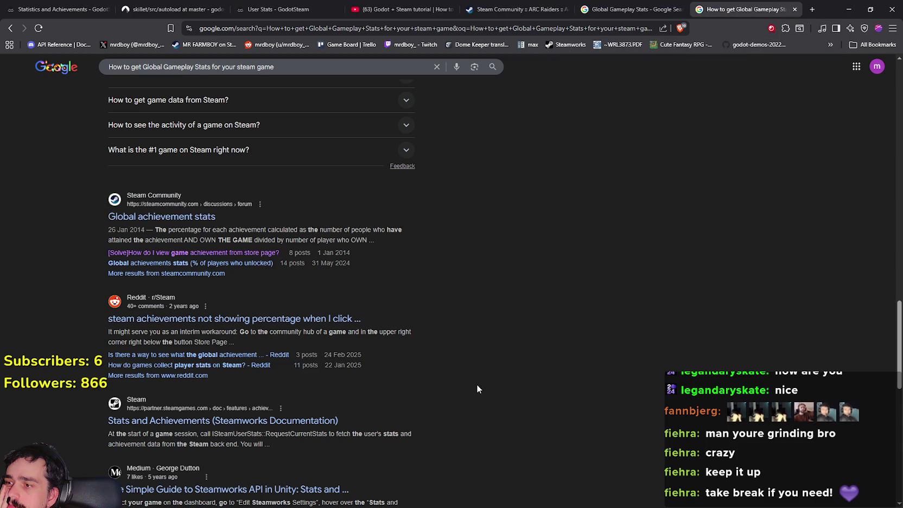
scroll(397, 381, "down", 2)
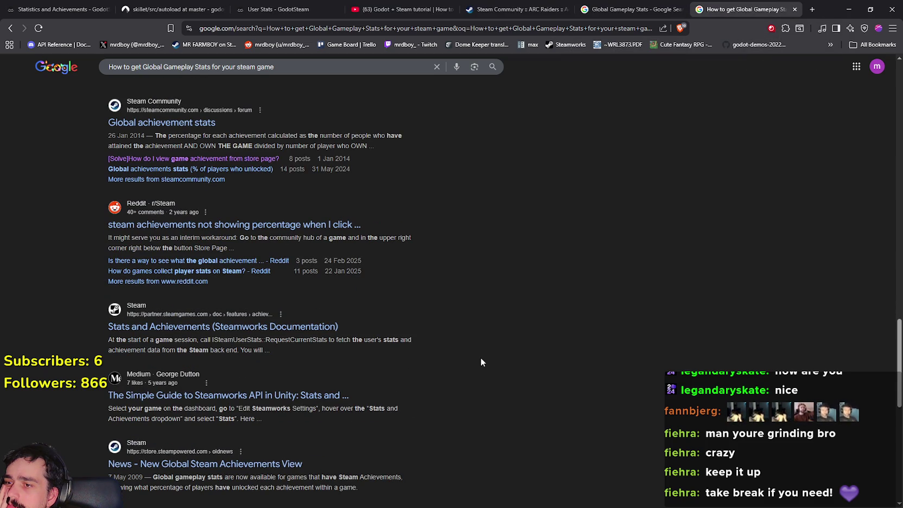
scroll(480, 358, "down", 3)
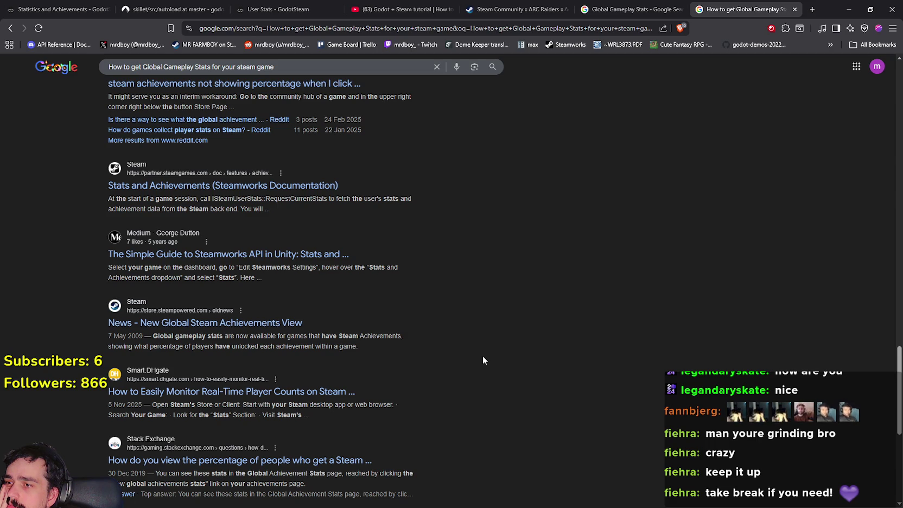
middle_click(339, 255)
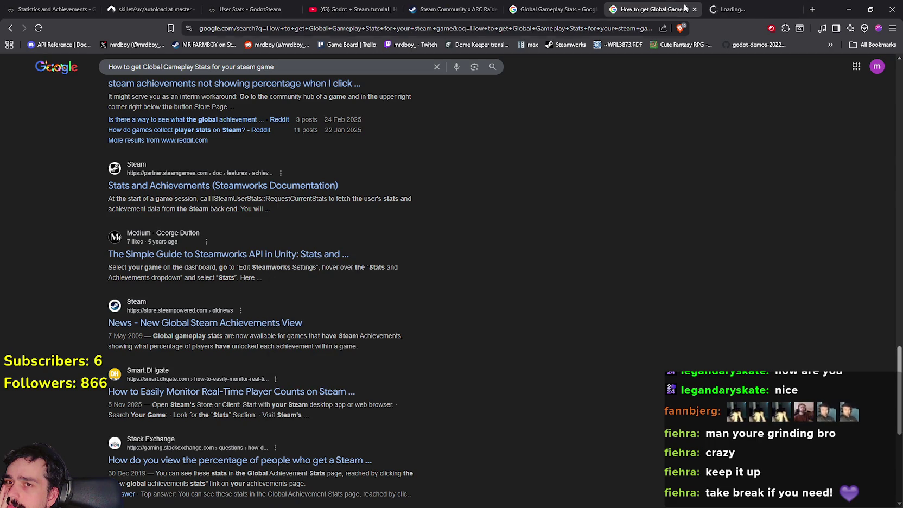
left_click(721, 7)
scroll(494, 309, "down", 8)
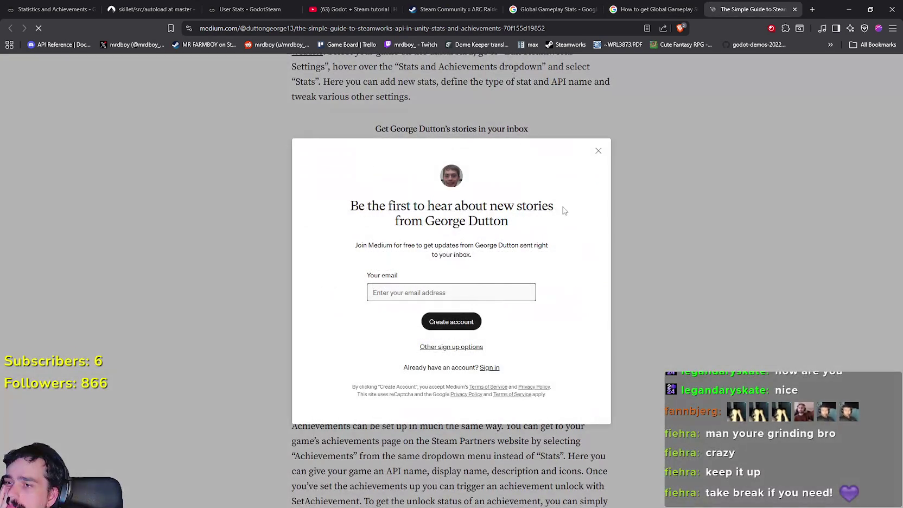
left_click(597, 150)
scroll(485, 347, "down", 5)
scroll(485, 347, "up", 2)
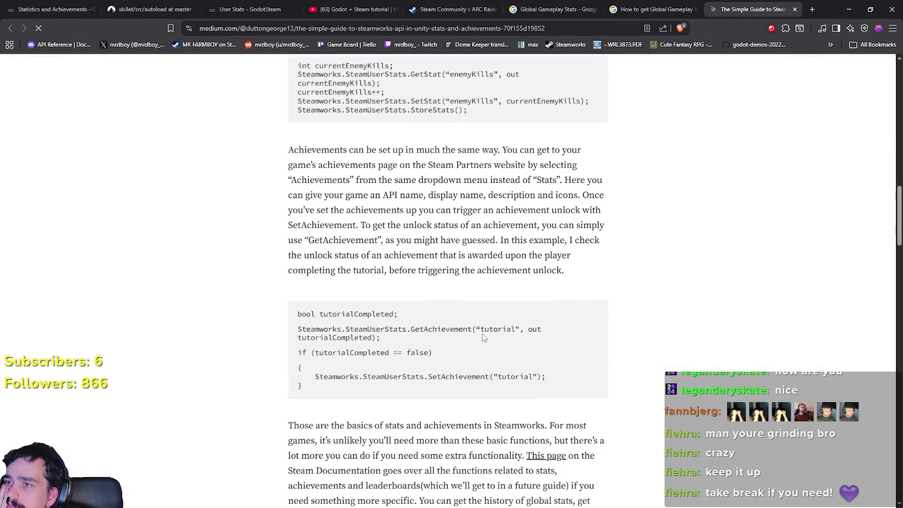
scroll(483, 336, "down", 6)
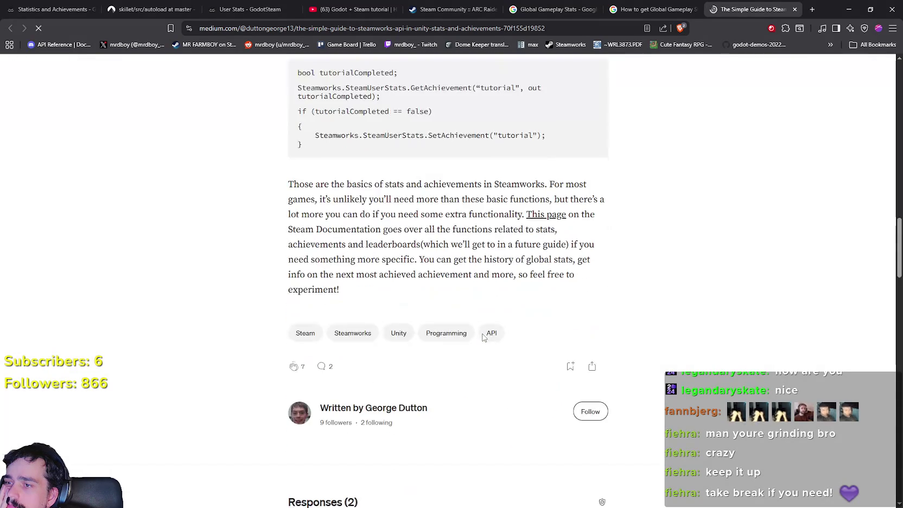
scroll(483, 336, "up", 4)
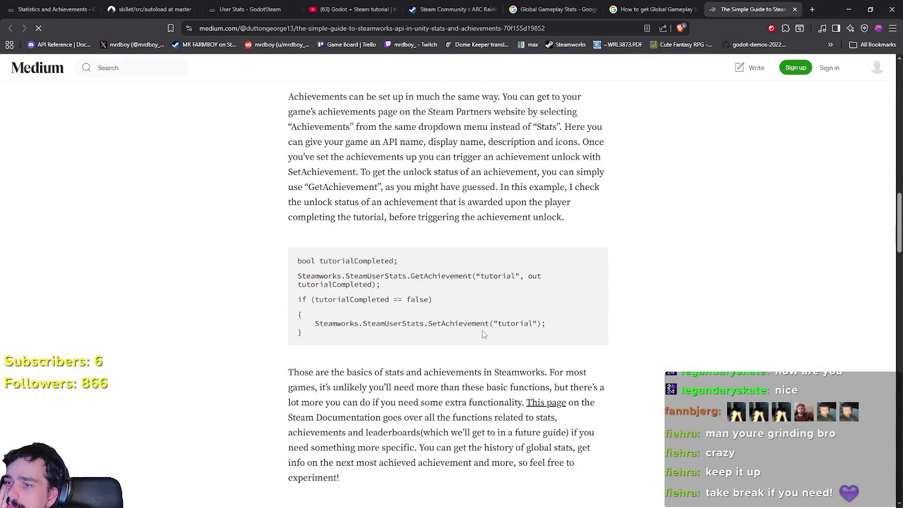
scroll(409, 322, "up", 4)
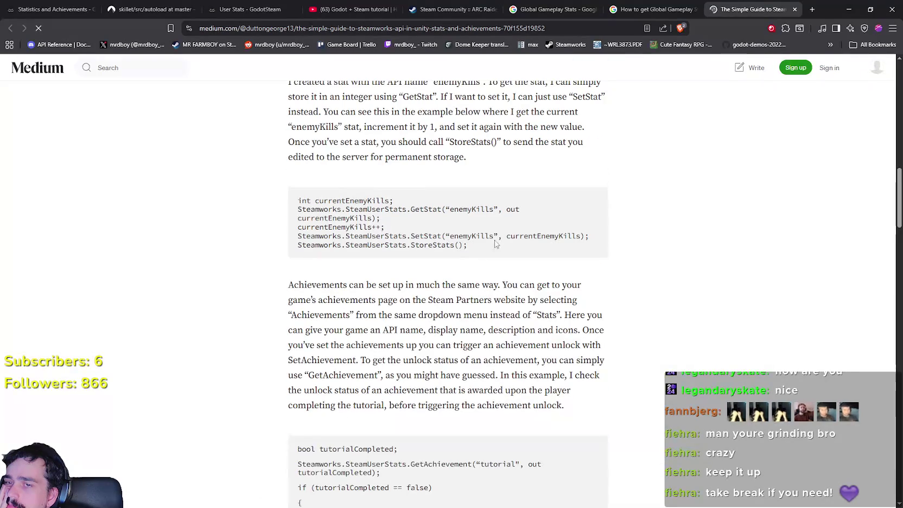
left_click(795, 9)
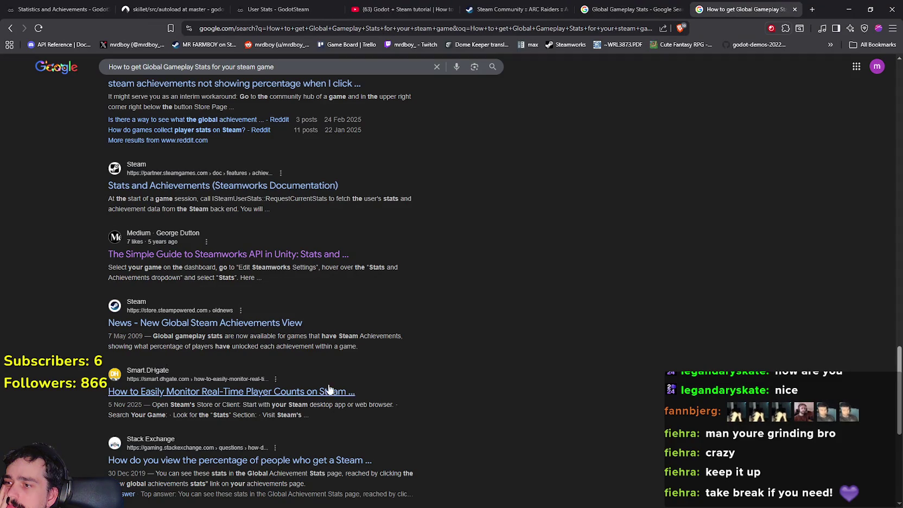
Highlight 'Global Achievement Stats' in the Stack Exchange snippet, then switch to the ARC Raiders stats tab.
scroll(330, 390, "down", 2)
scroll(508, 334, "down", 2)
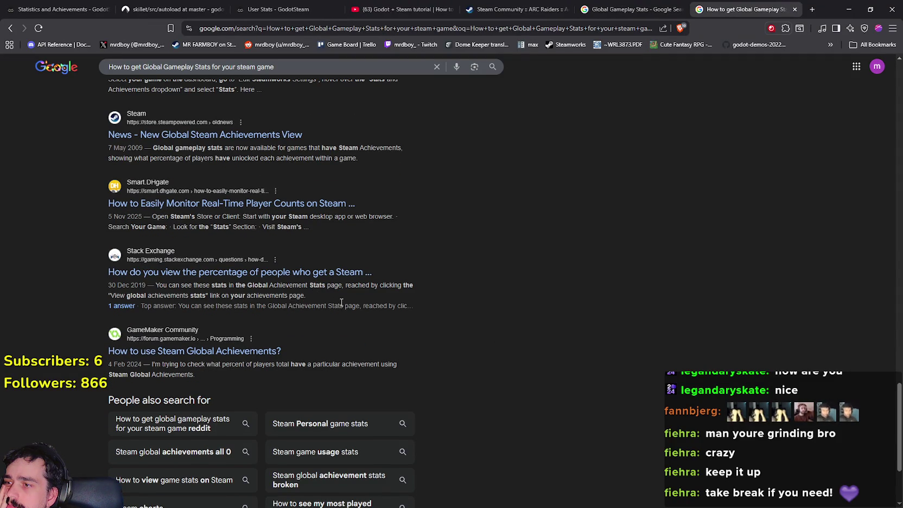
left_click_drag(248, 285, 333, 286)
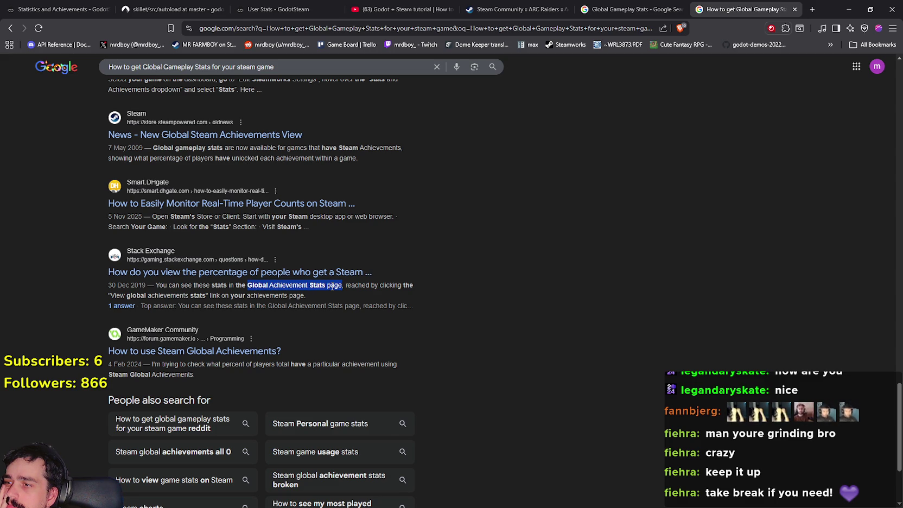
left_click_drag(332, 286, 313, 287)
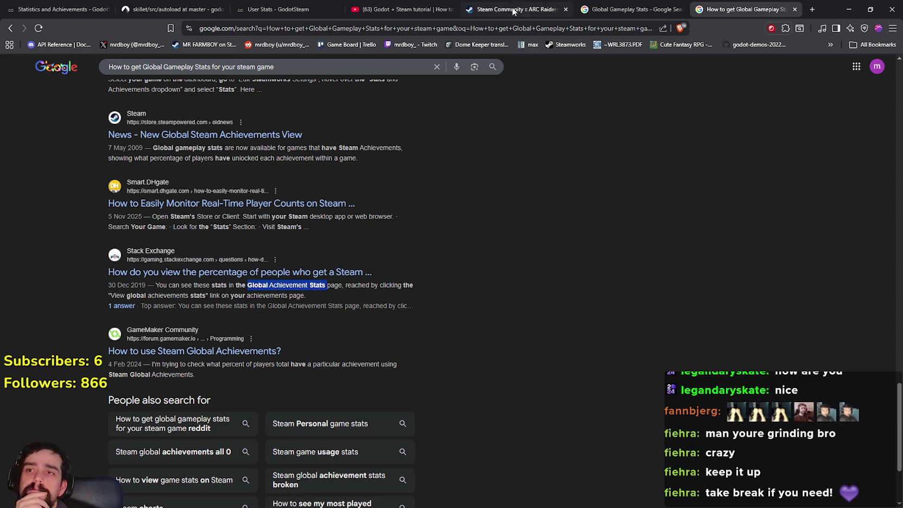
left_click(548, 10)
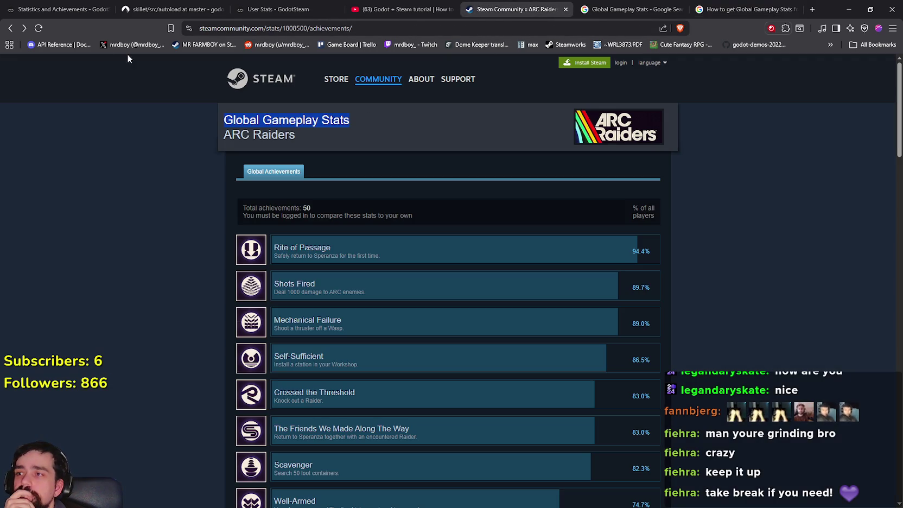
Open the 'MR FARMBOY on Steam' bookmark and browse the store page.
left_click(451, 24)
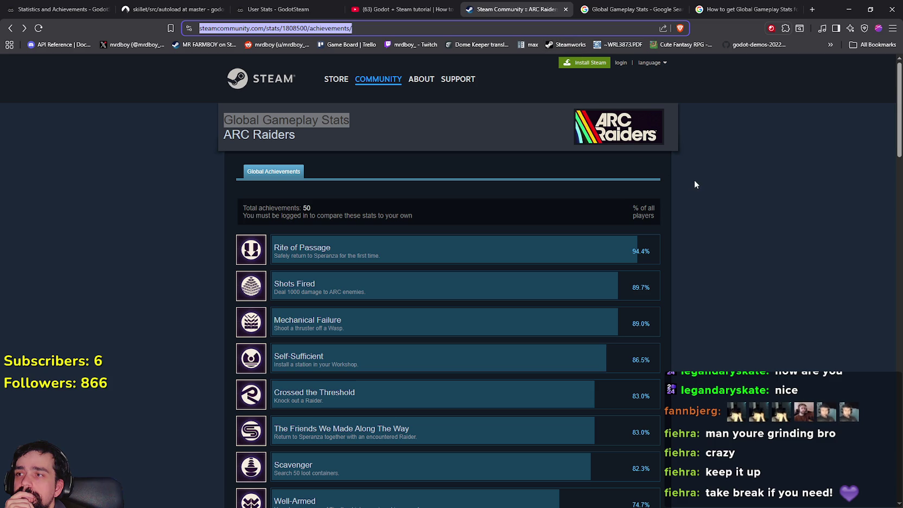
left_click(217, 46)
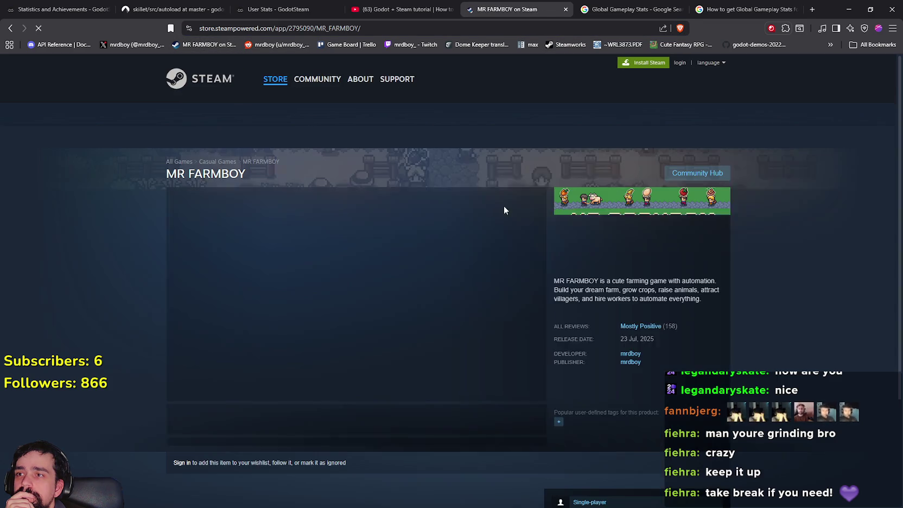
scroll(737, 318, "down", 3)
scroll(737, 318, "down", 6)
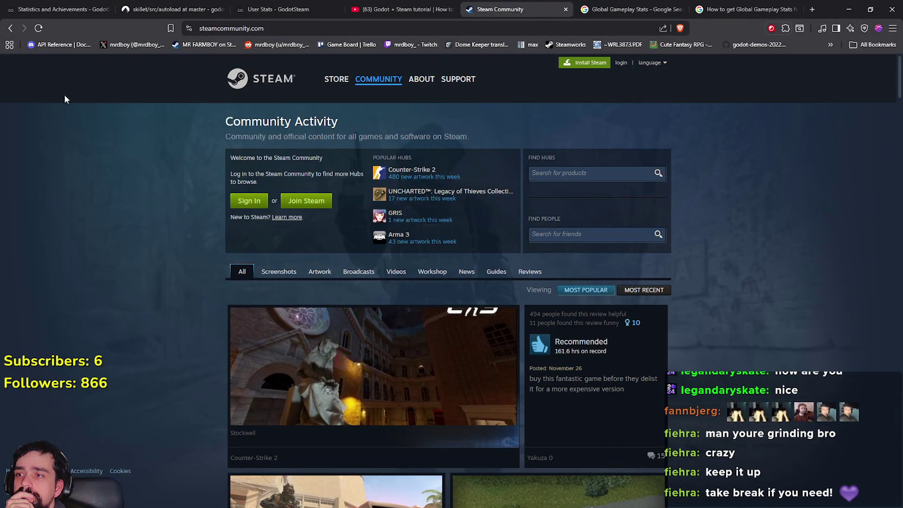
left_click(11, 29)
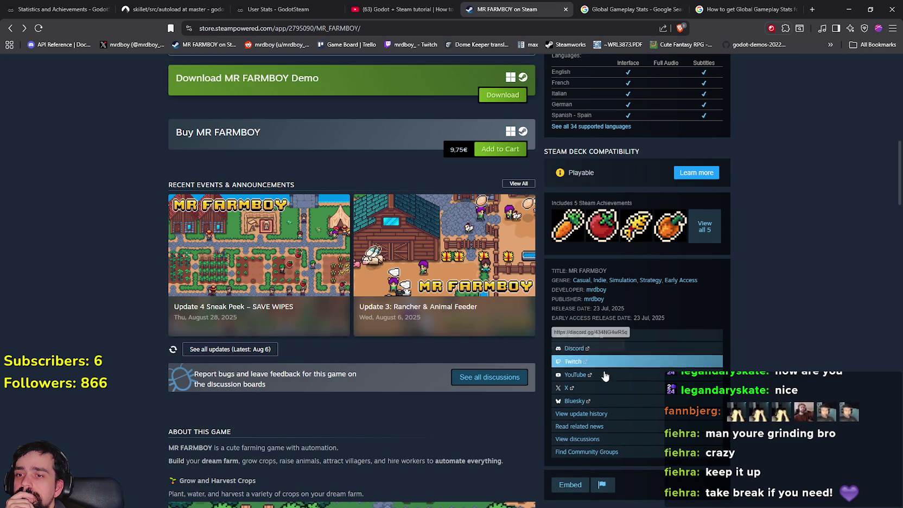
scroll(570, 352, "up", 2)
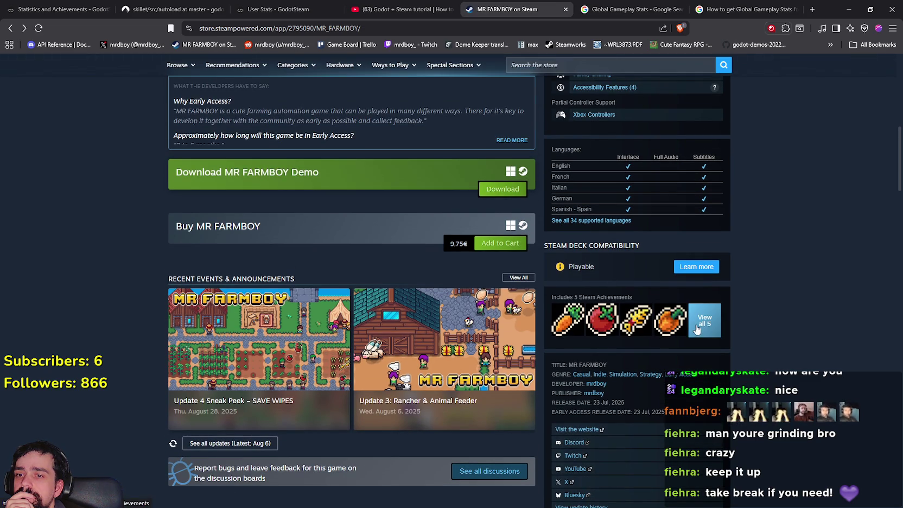
scroll(696, 312, "up", 5)
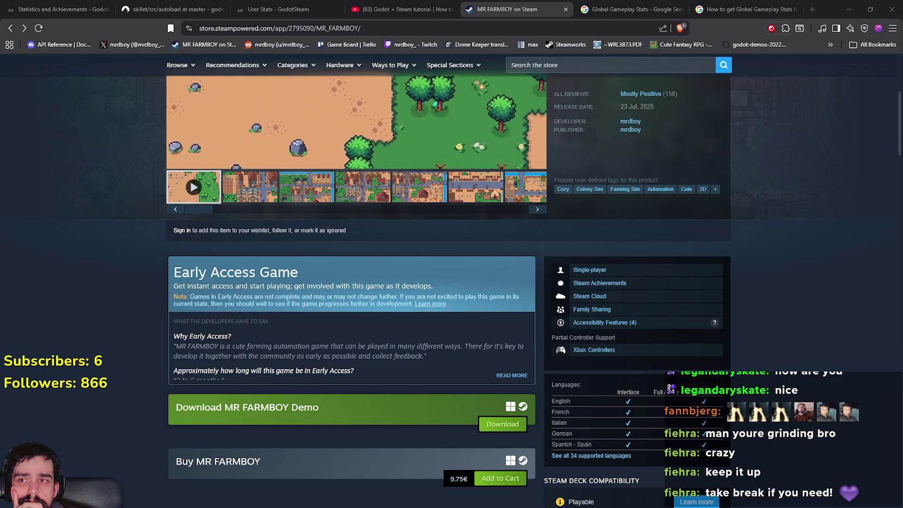
scroll(418, 286, "up", 2)
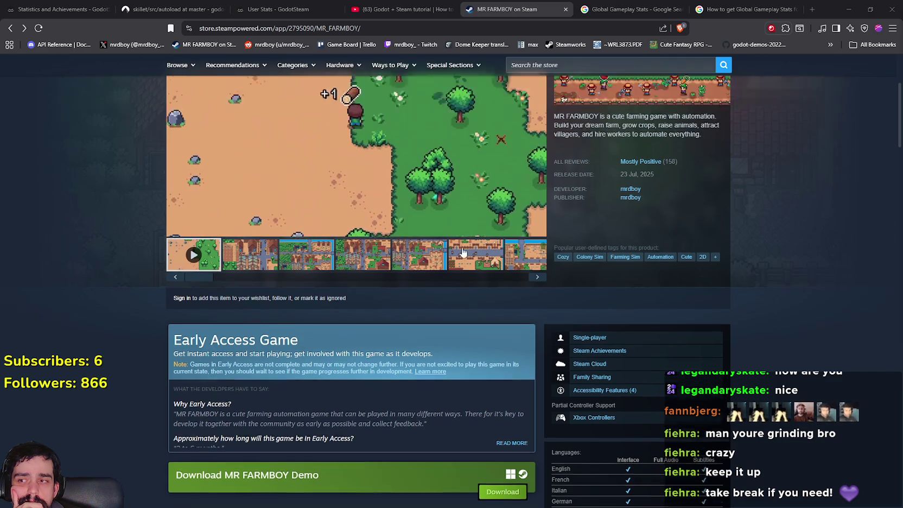
left_click(418, 286)
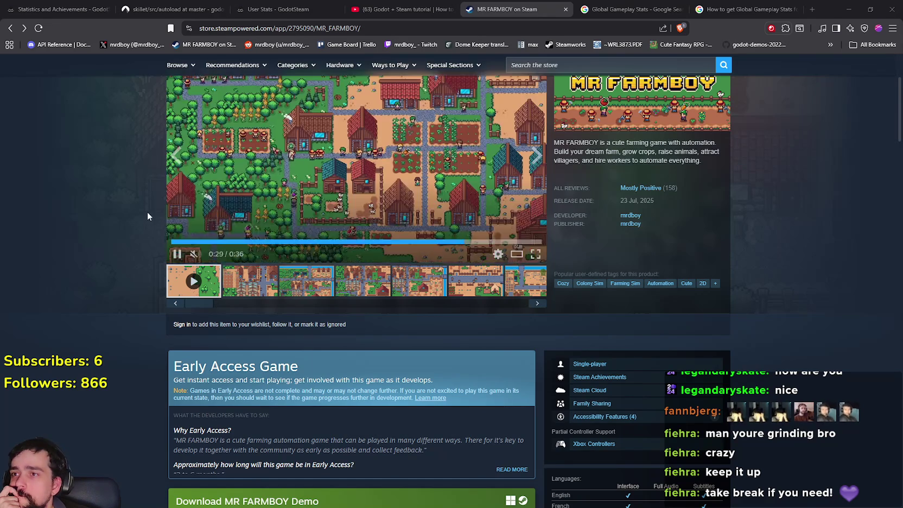
Reload the MR FARMBOY store page and list all Stats-enabled Steam games.
right_click(148, 216)
left_click(169, 246)
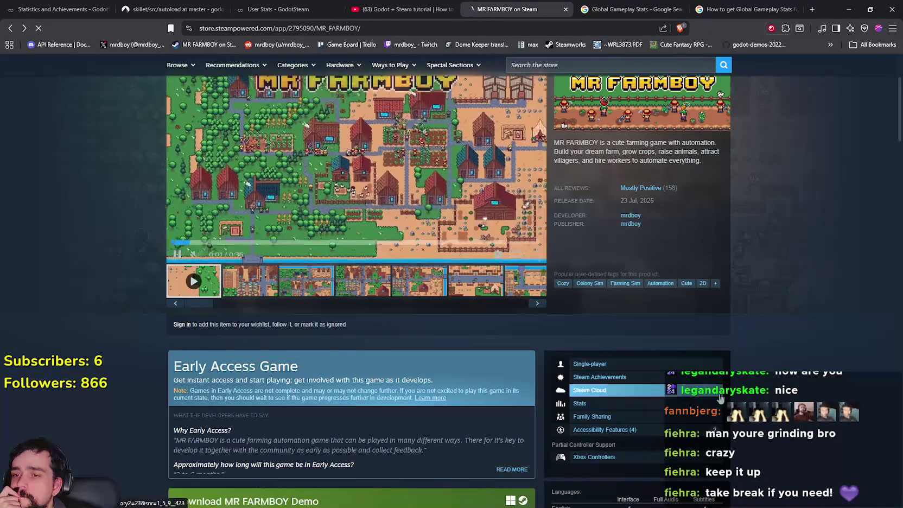
left_click(671, 403)
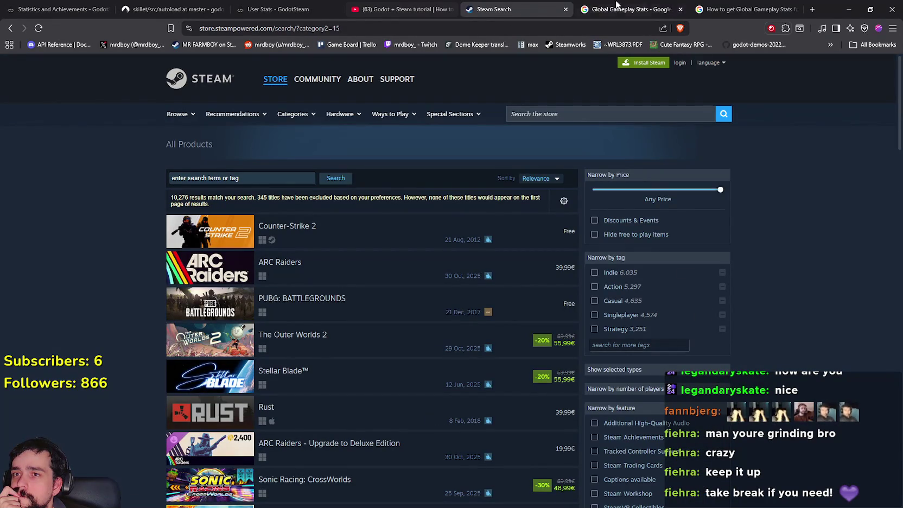
Open ARC Raiders' store page in a new tab, check its Stats feature, then return to MR FARMBOY.
right_click(285, 264)
left_click(301, 273)
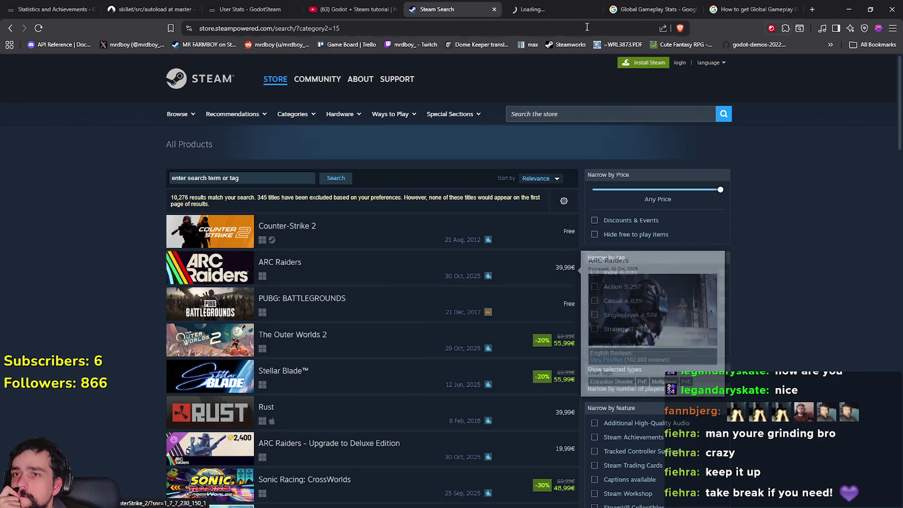
left_click(543, 10)
scroll(788, 372, "down", 5)
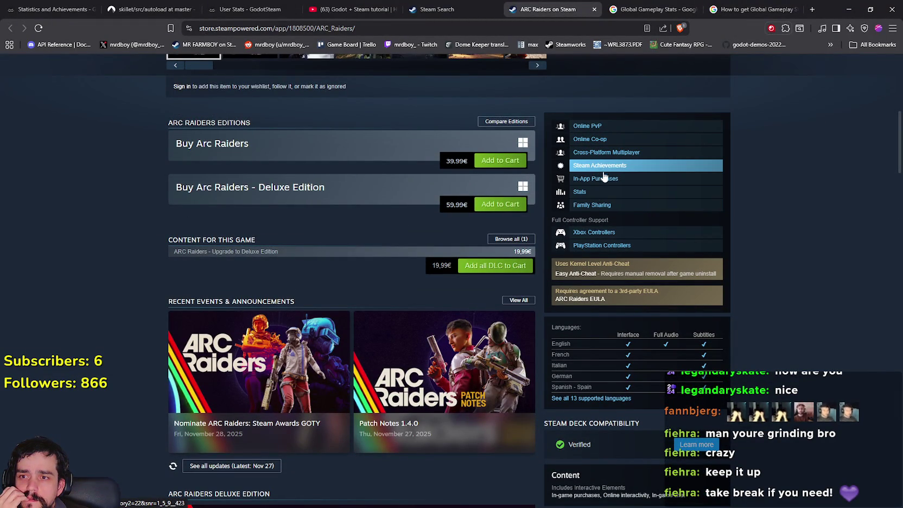
left_click(579, 192)
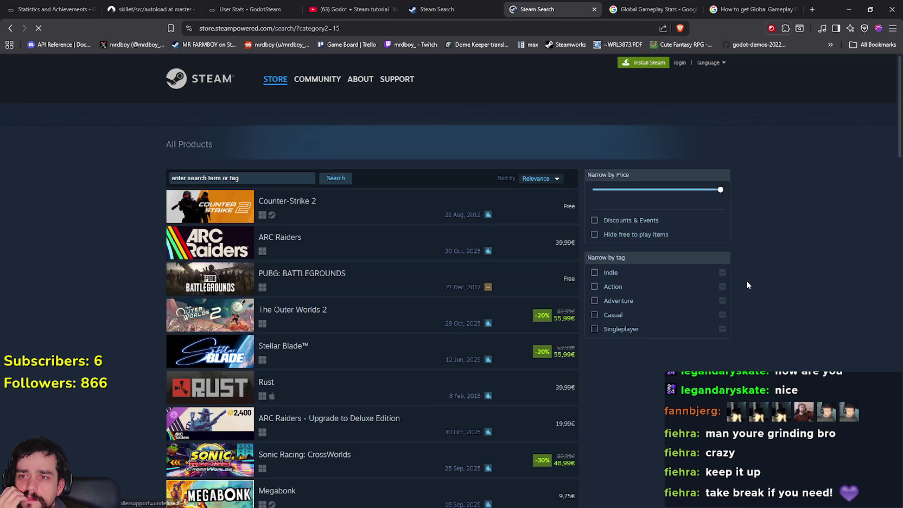
left_click(14, 28)
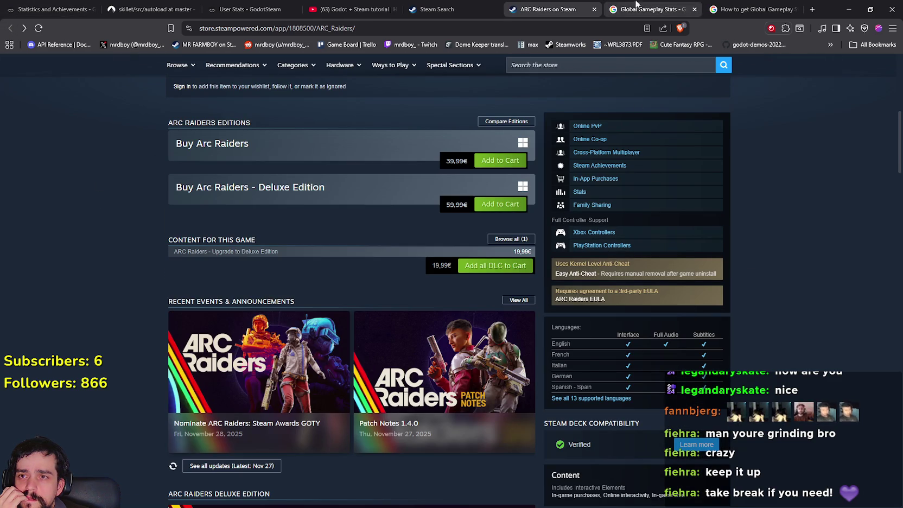
left_click(445, 9)
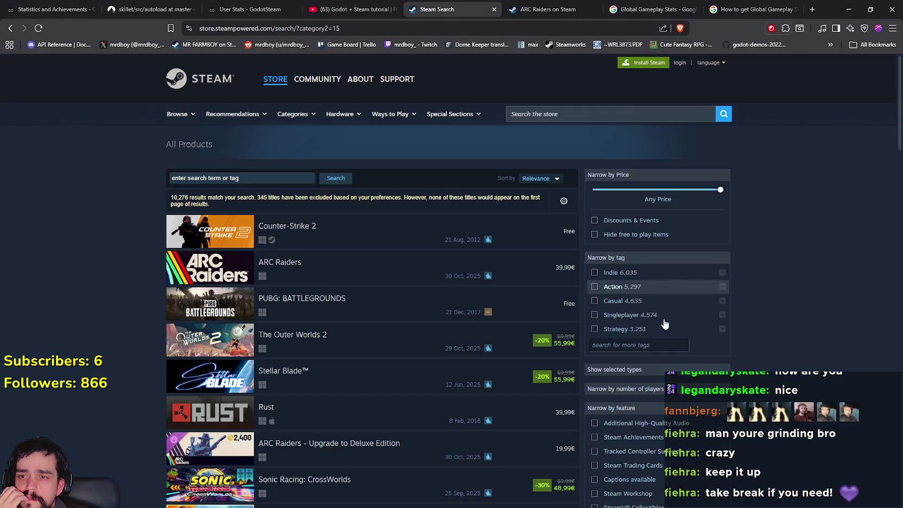
left_click(9, 30)
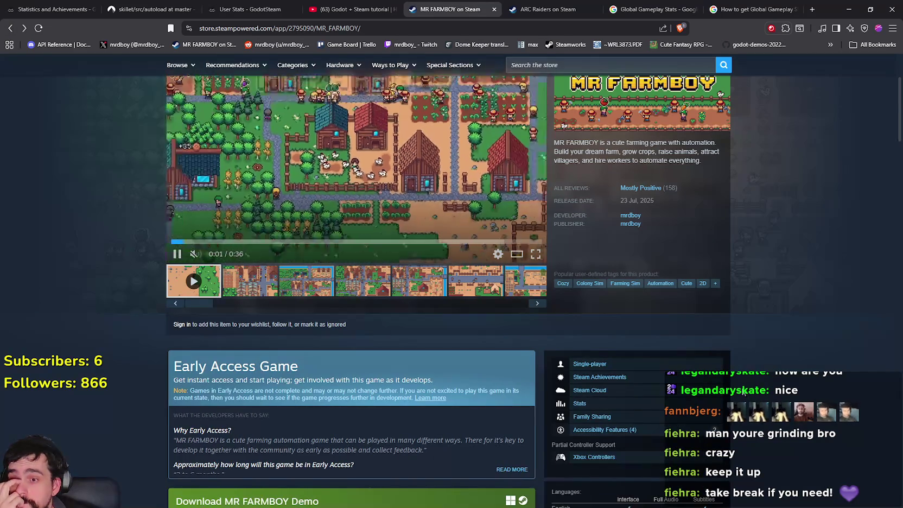
Check MR FARMBOY's achievements link, then open ARC Raiders' global achievement stats in the other tab.
scroll(744, 393, "down", 5)
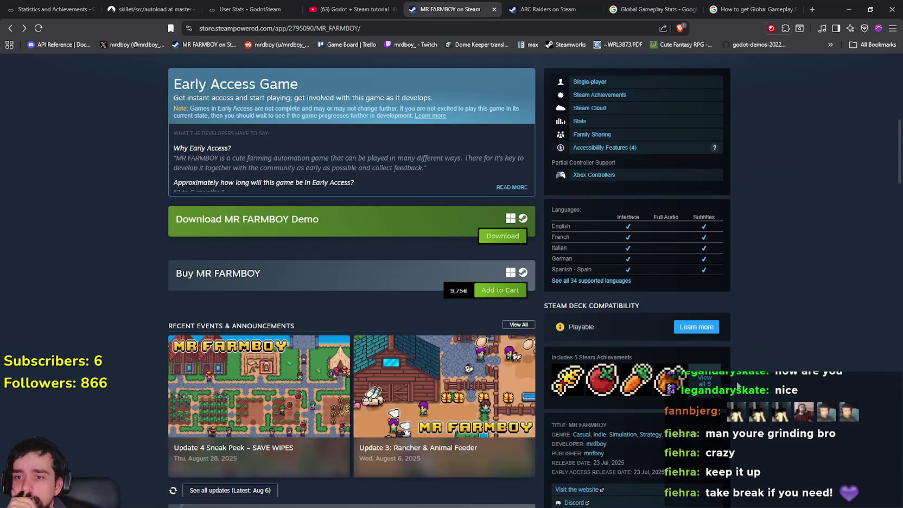
scroll(738, 385, "down", 2)
left_click(701, 288)
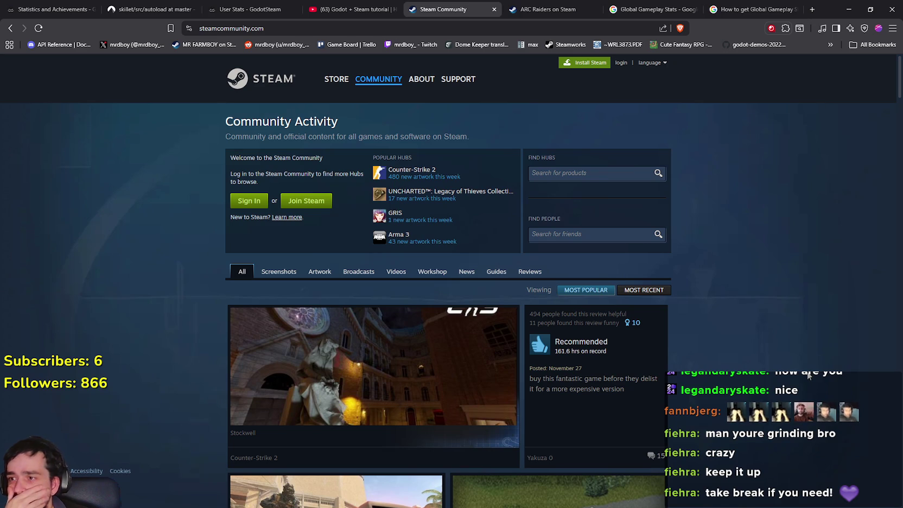
left_click(10, 28)
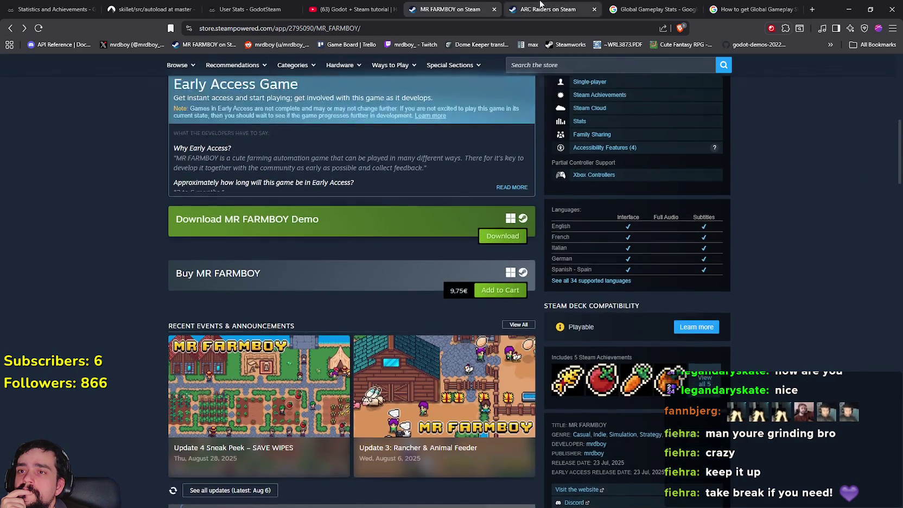
key("ctrl+Tab")
scroll(758, 384, "down", 2)
left_click(706, 449)
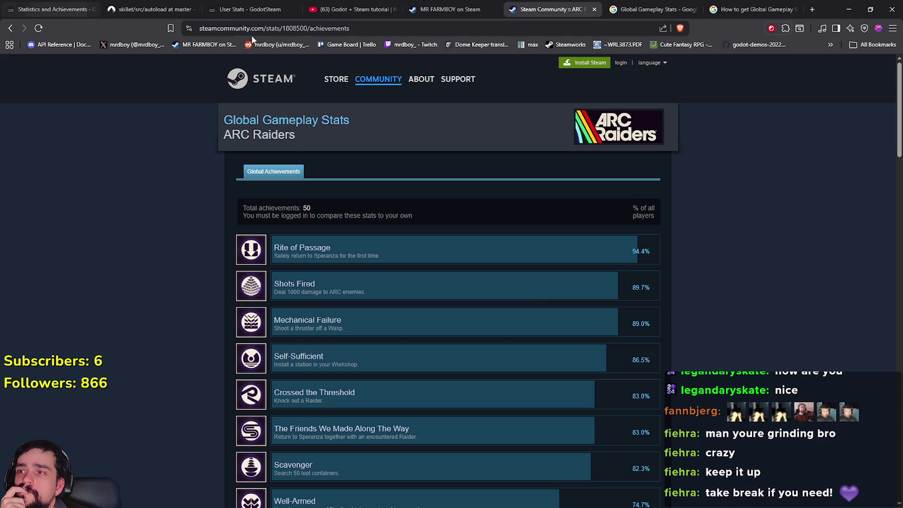
Load the global stats URL with MR FARMBOY's app id 2795090 in place of 1808500.
key("ctrl+shift+Tab")
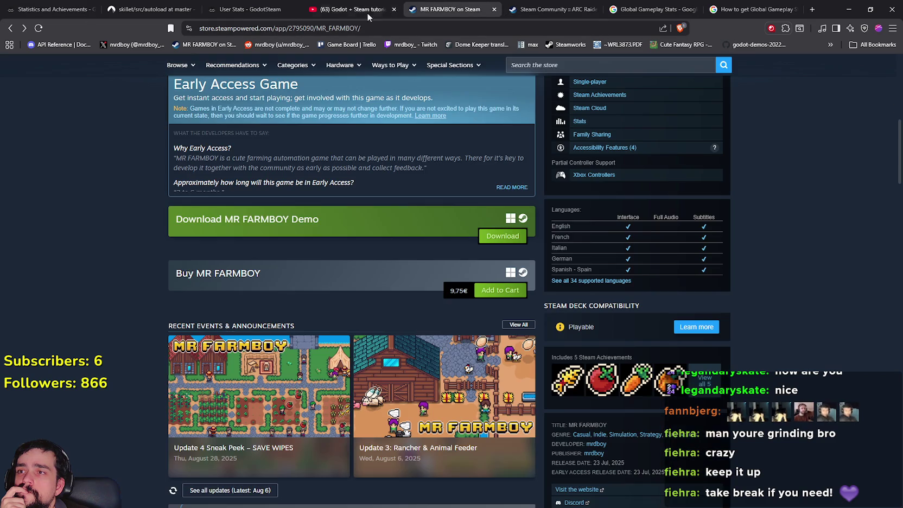
double_click(326, 30)
right_click(329, 32)
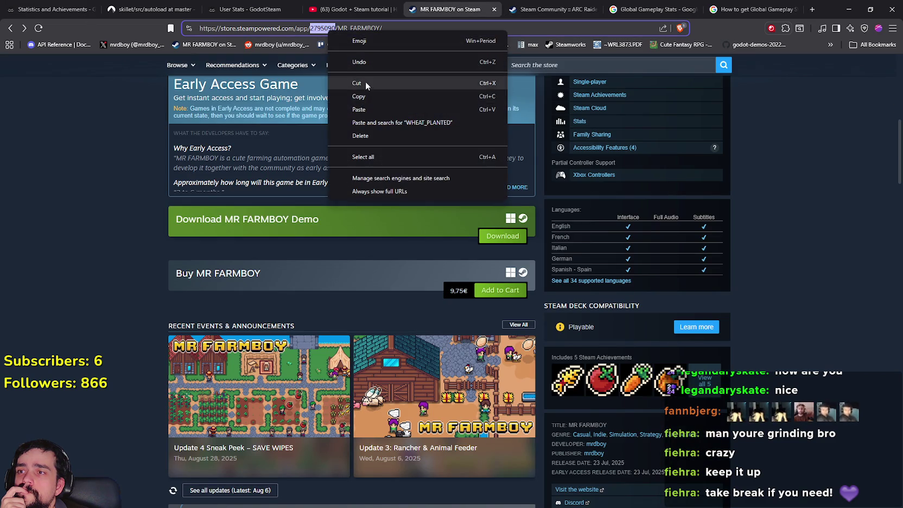
left_click(366, 94)
key("ctrl+Tab")
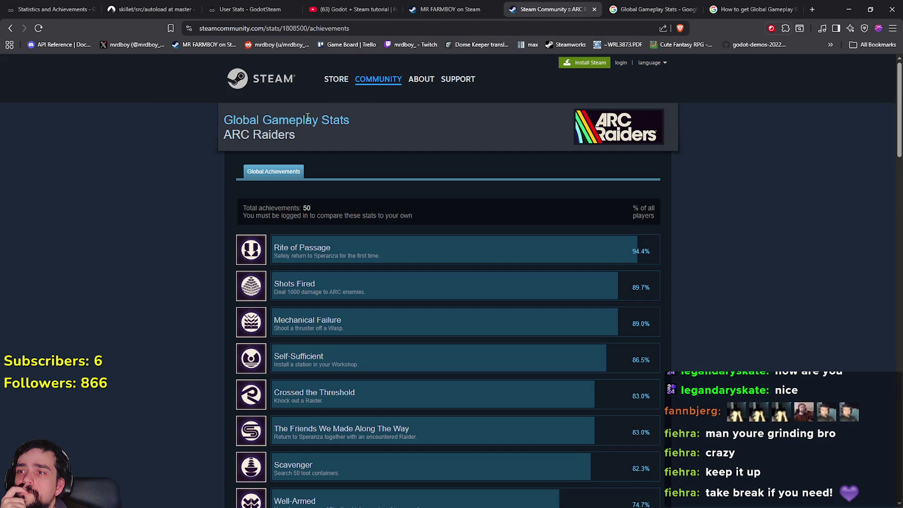
double_click(293, 29)
right_click(314, 34)
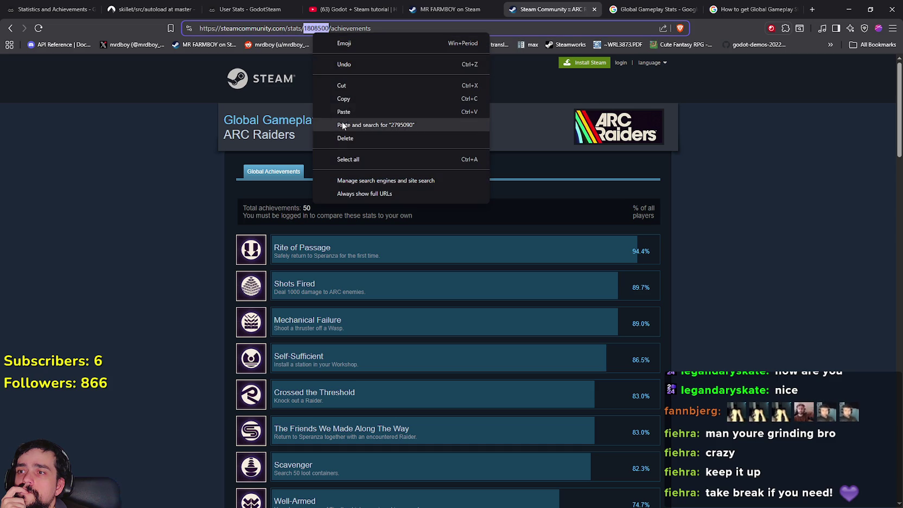
left_click(346, 113)
key("Return")
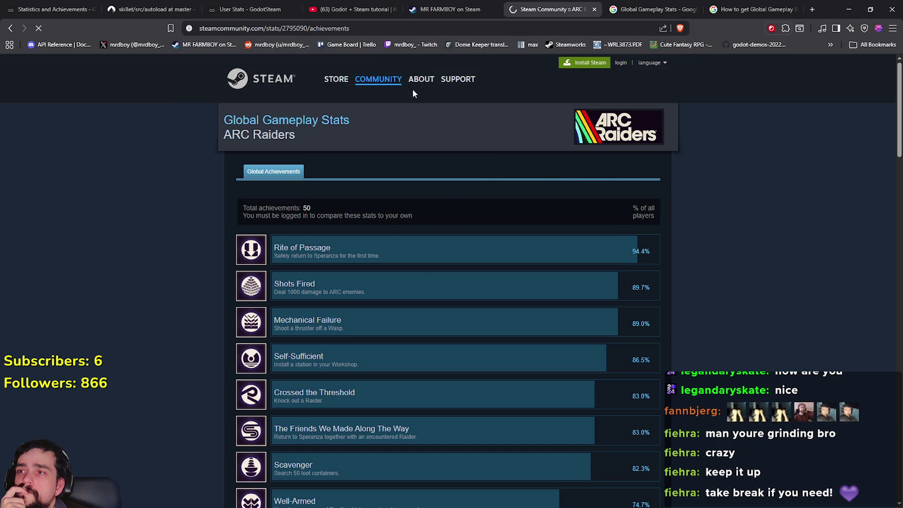
Trim the stats URL to view the Global Gameplay Stats game list, then return to ARC Raiders.
left_click(8, 30)
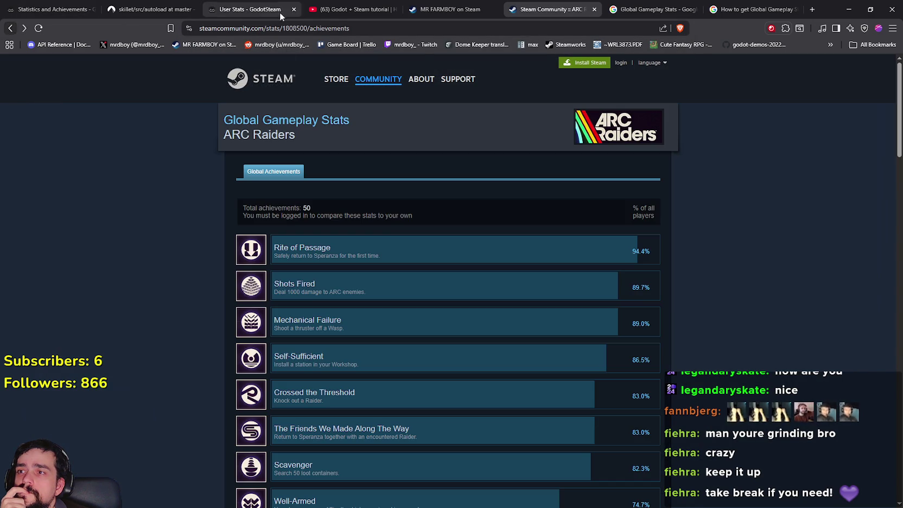
double_click(350, 28)
key("BackSpace")
key("BackSpace")
key("BackSpace")
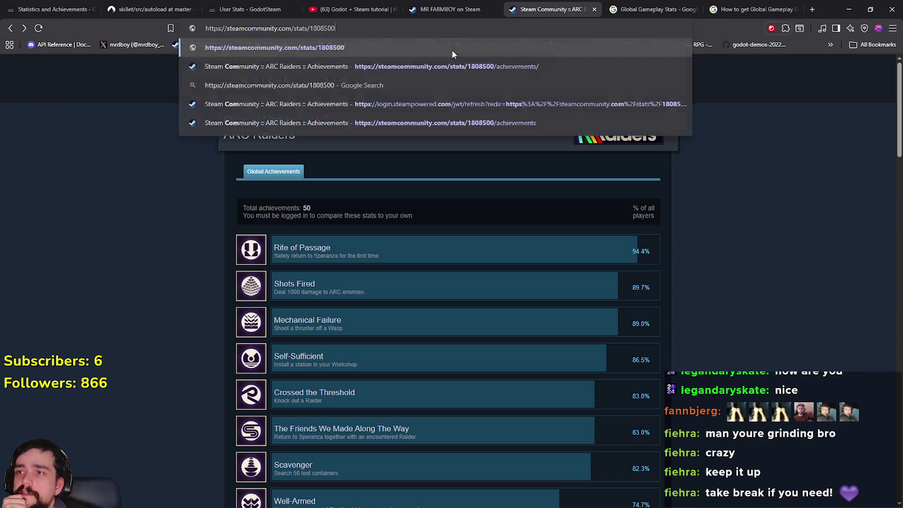
key("Return")
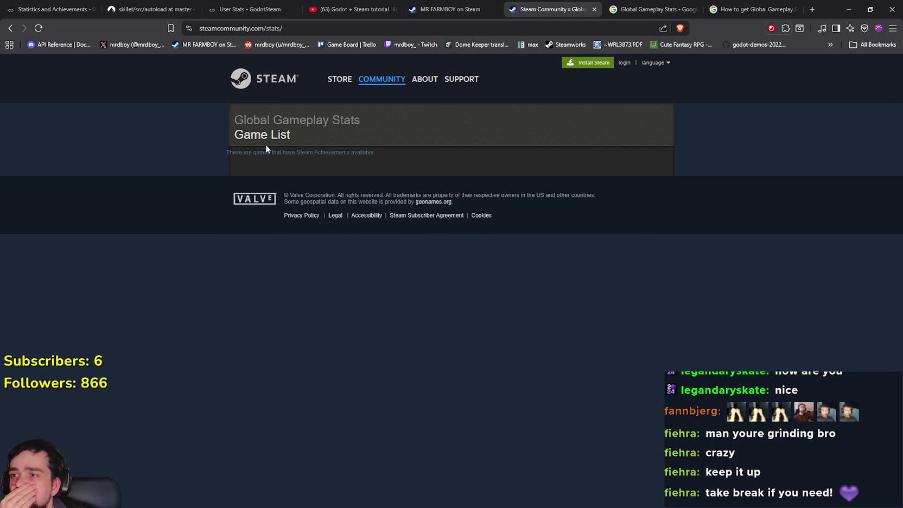
left_click_drag(386, 158, 139, 118)
left_click(138, 103)
left_click(11, 28)
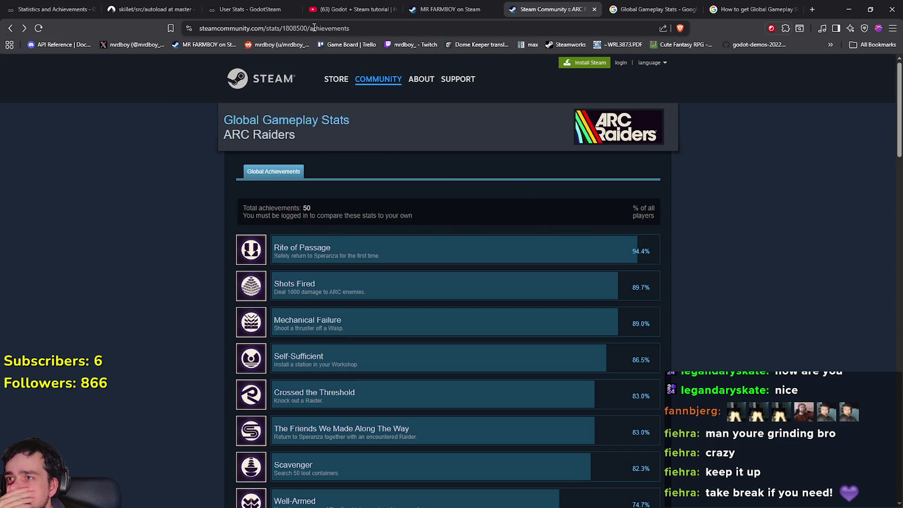
Scroll ARC Raiders' global achievements down to the rarest 0% entries.
left_click(308, 28)
left_click(297, 31)
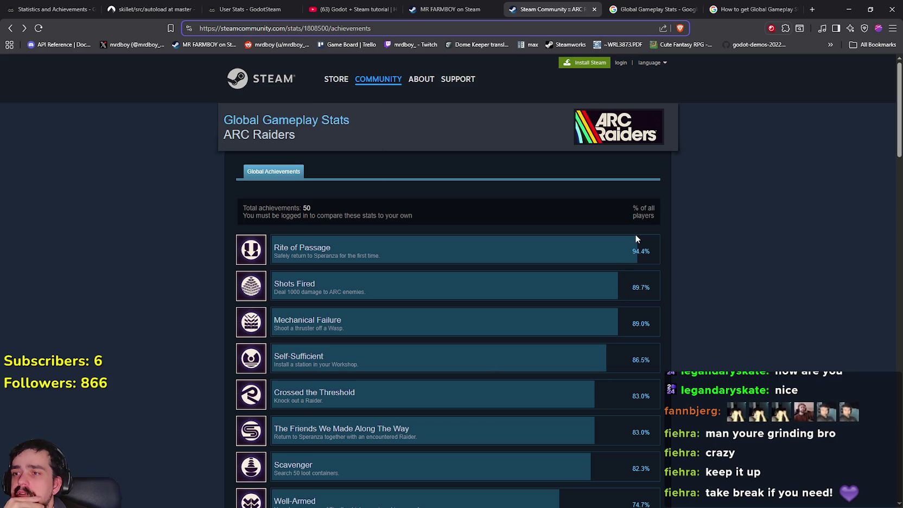
scroll(635, 234, "down", 3)
scroll(633, 235, "up", 3)
scroll(326, 299, "down", 15)
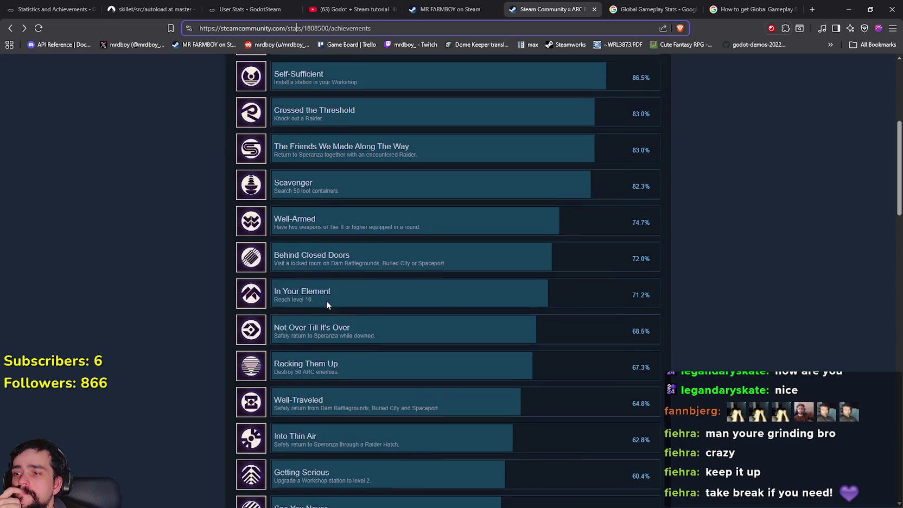
scroll(325, 286, "down", 12)
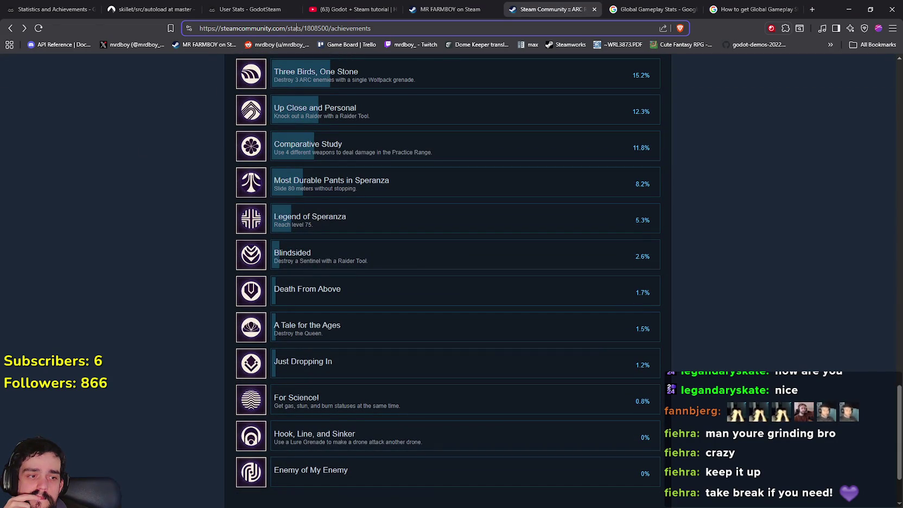
key("alt+Tab")
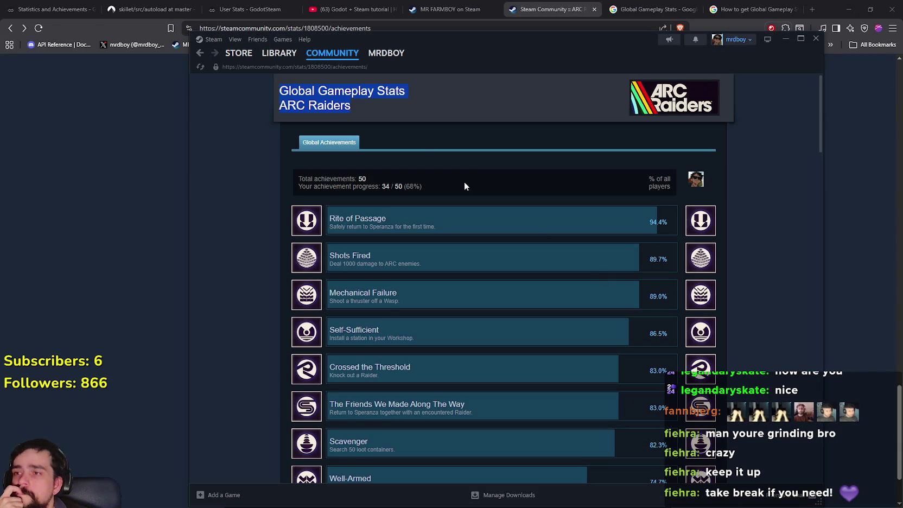
Open ARC Raiders in the Steam library, browse its global achievement percentages, and close the overview.
left_click(279, 52)
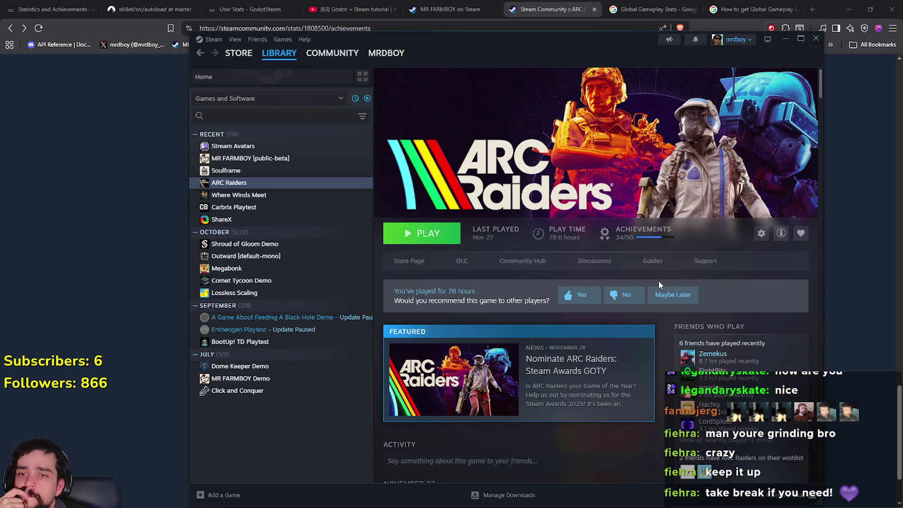
scroll(726, 340, "down", 6)
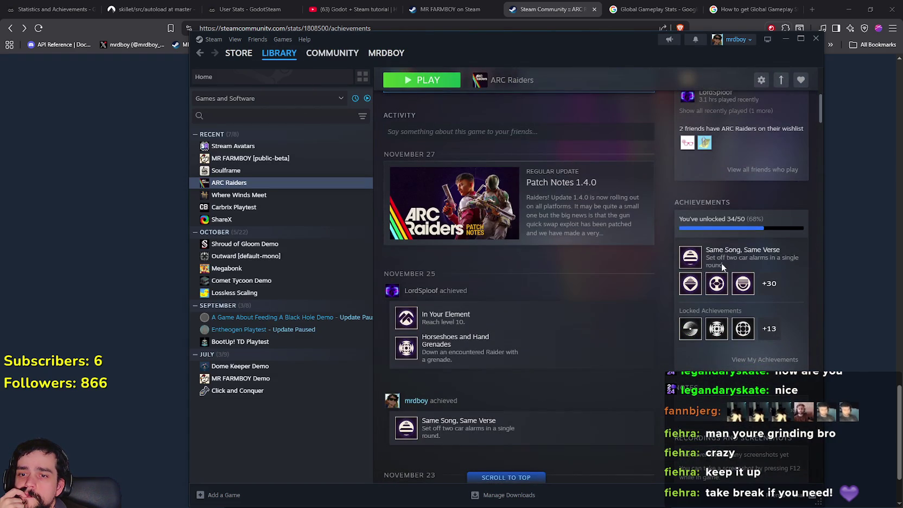
scroll(757, 336, "down", 3)
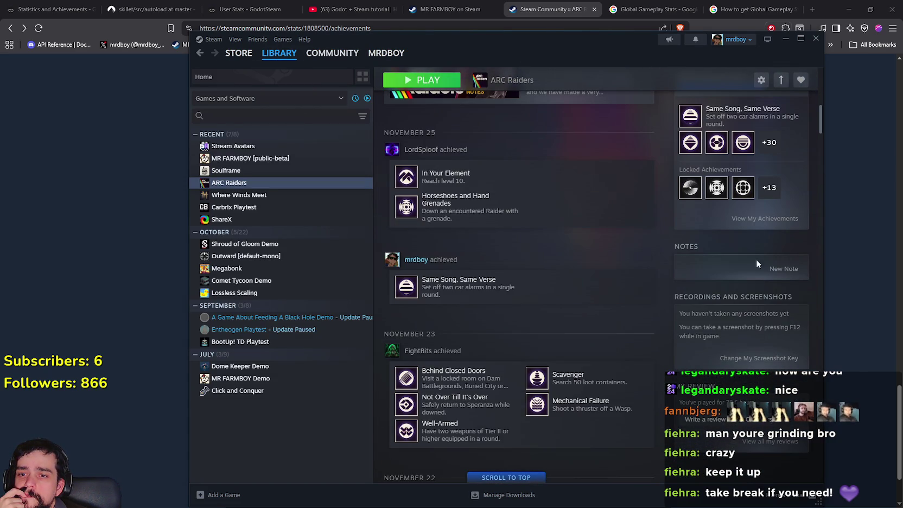
left_click(770, 219)
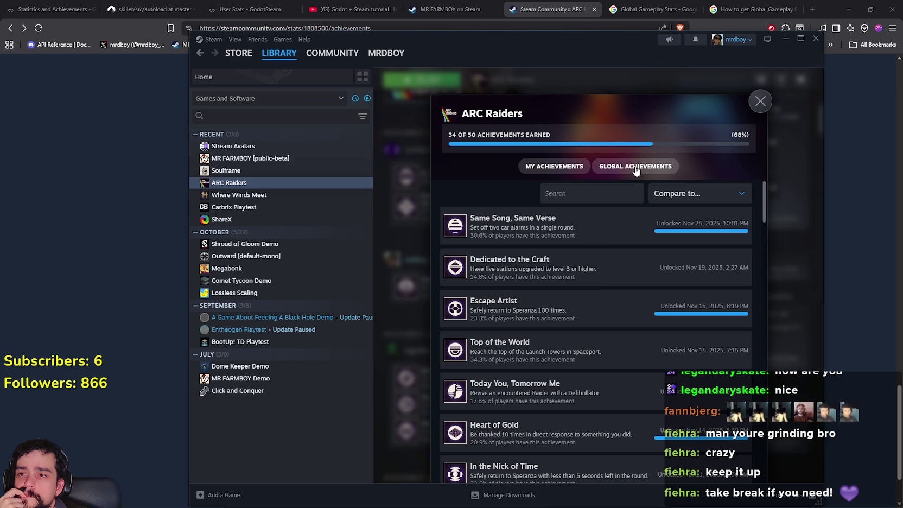
left_click(597, 170)
scroll(622, 348, "down", 10)
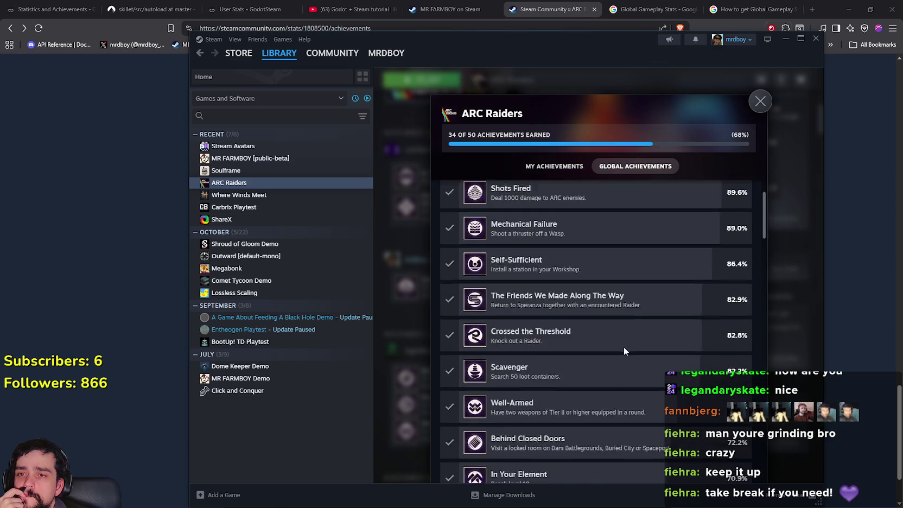
scroll(610, 299, "up", 10)
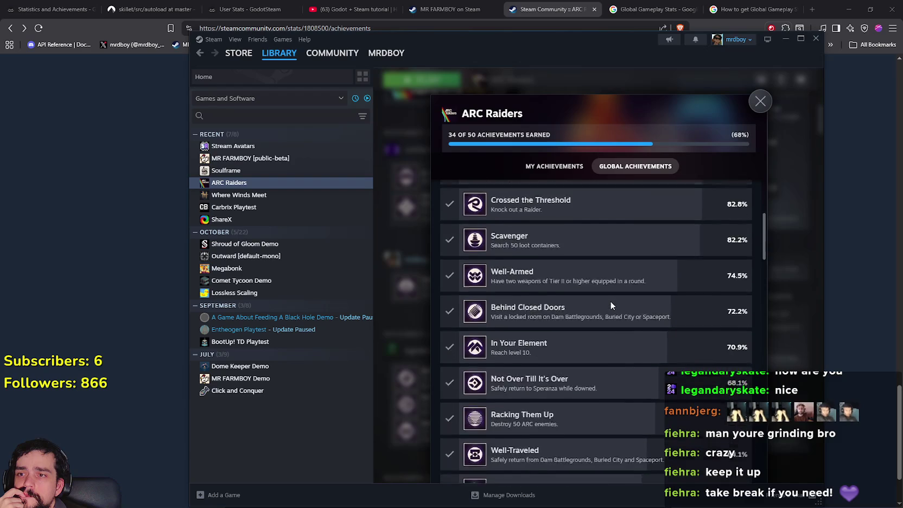
left_click(597, 196)
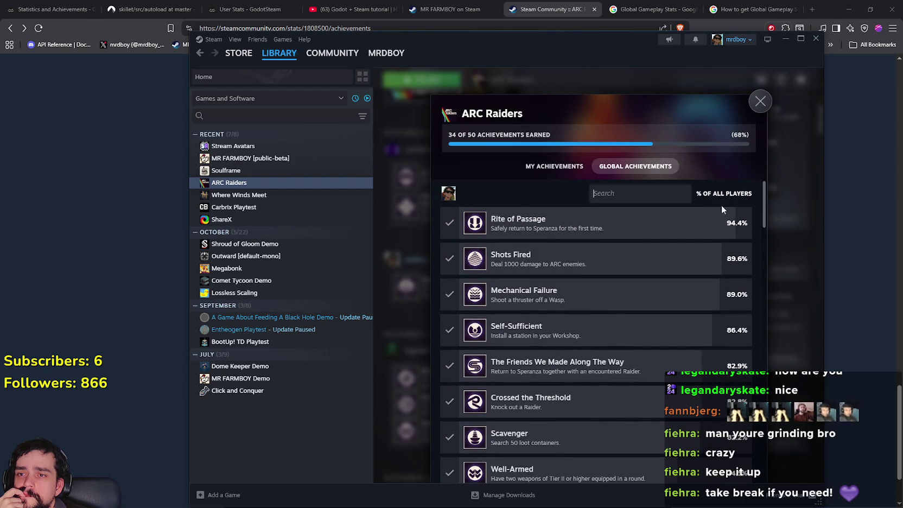
left_click_drag(765, 205, 766, 459)
left_click(745, 102)
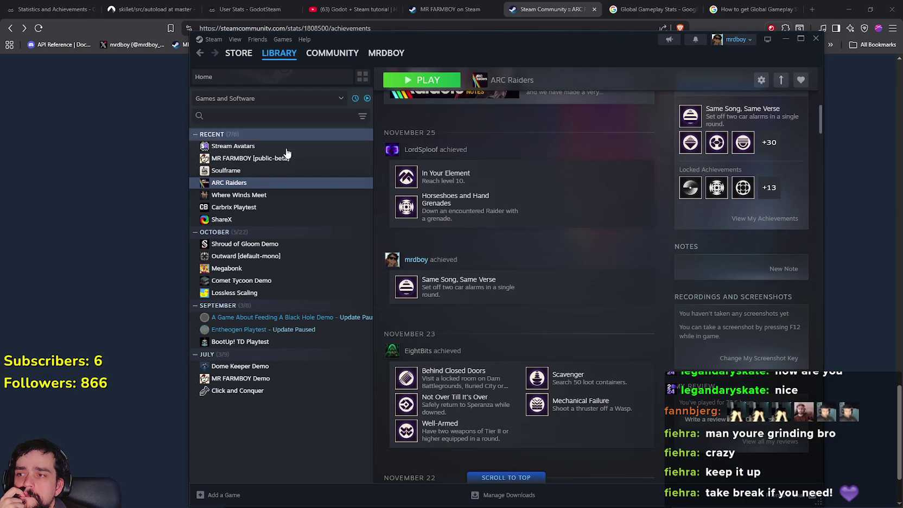
Open the ARC Raiders community hub from its game page.
scroll(519, 272, "up", 5)
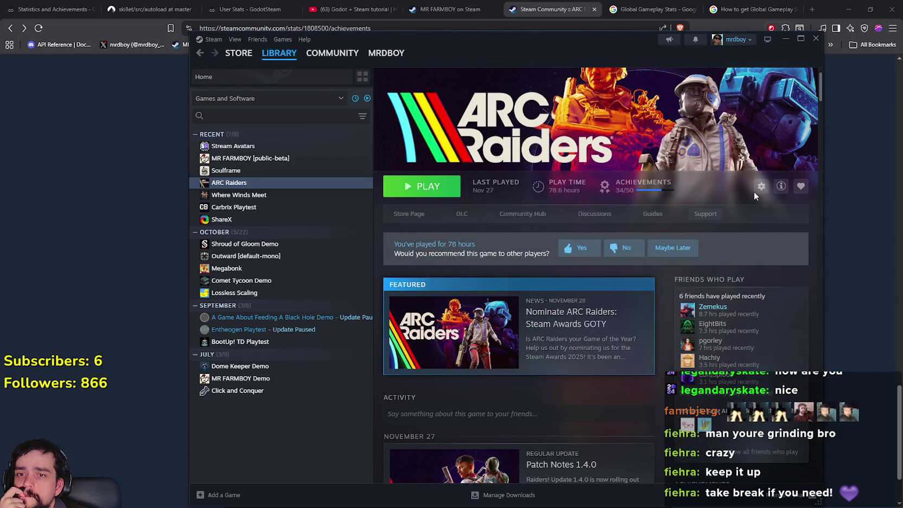
left_click(761, 186)
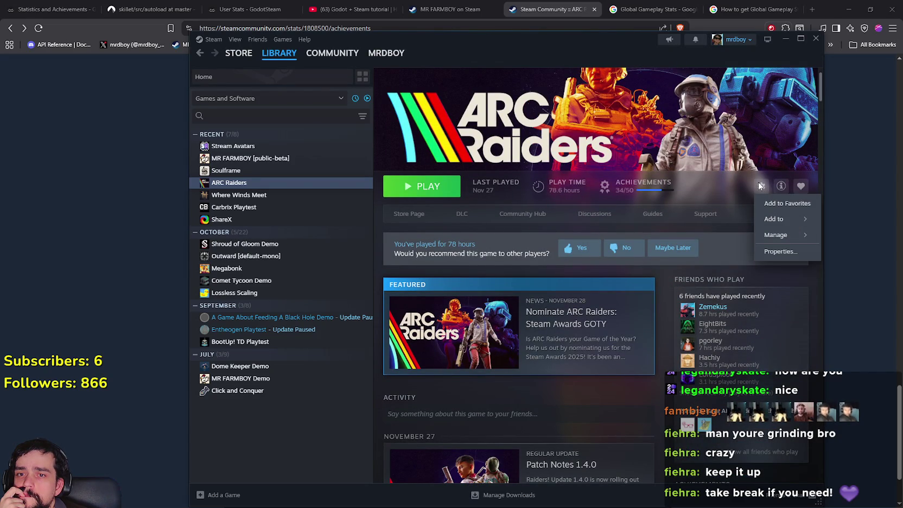
left_click(781, 186)
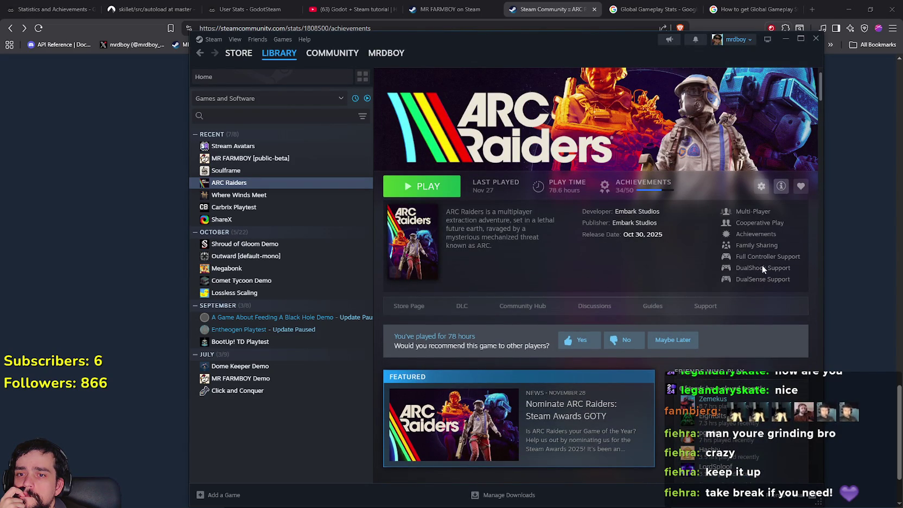
left_click(576, 308)
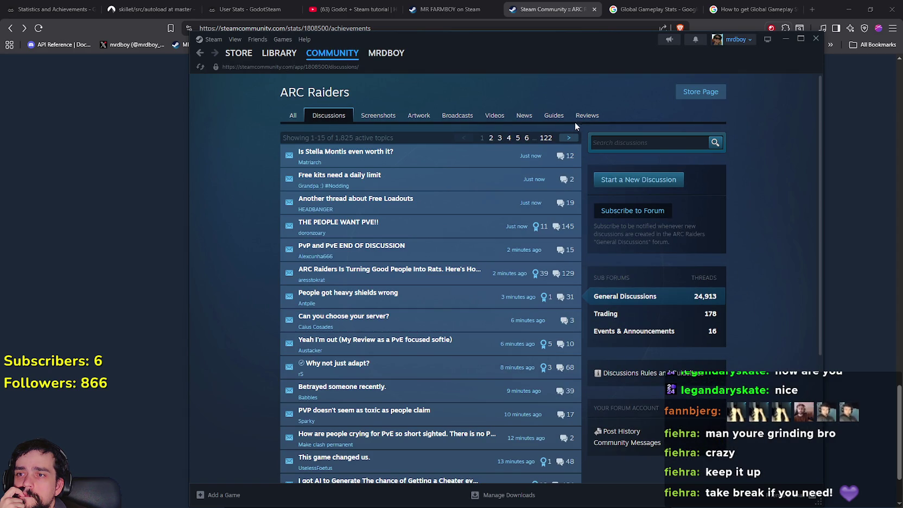
scroll(488, 255, "down", 4)
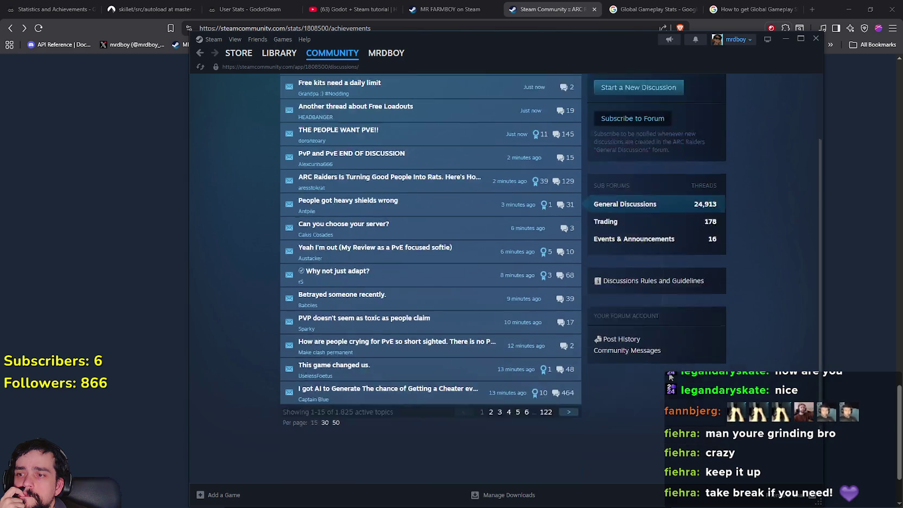
scroll(665, 369, "up", 4)
left_click(294, 118)
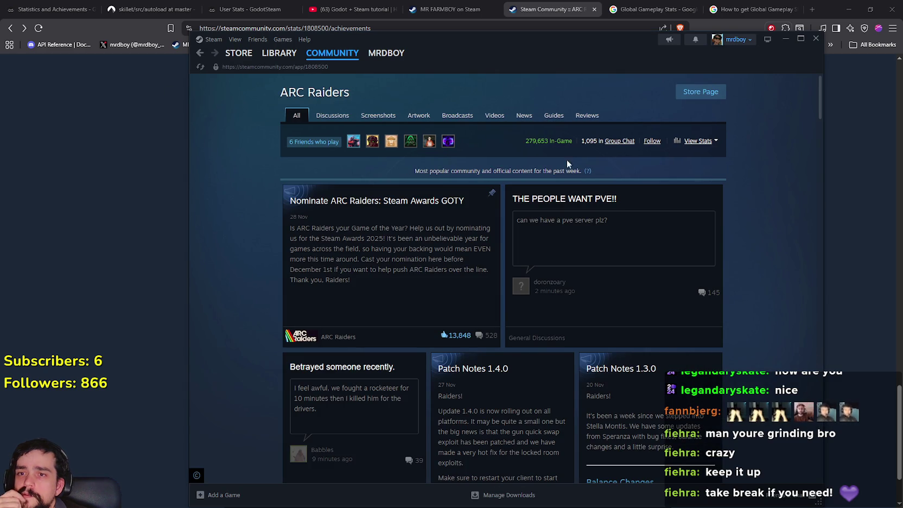
Compare ARC Raiders' global achievement stats with mrdboy's achievements, then return to its library page.
left_click(700, 141)
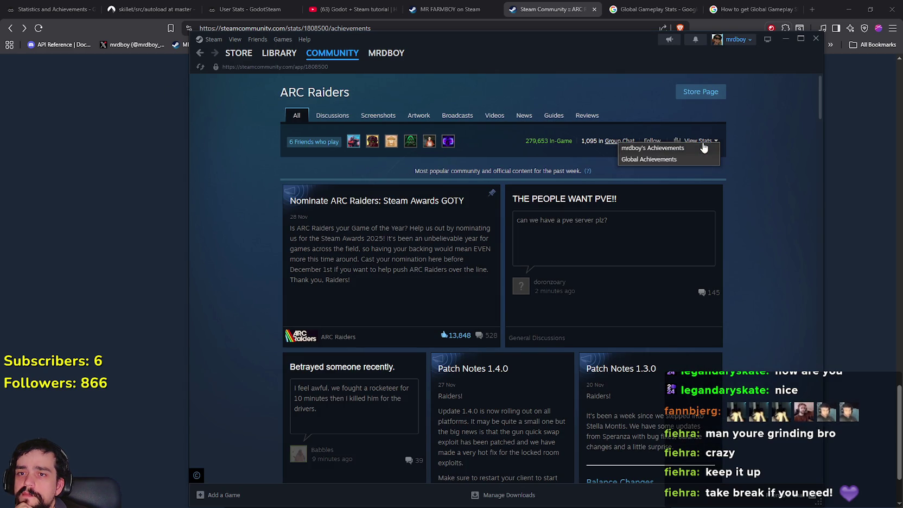
left_click(663, 160)
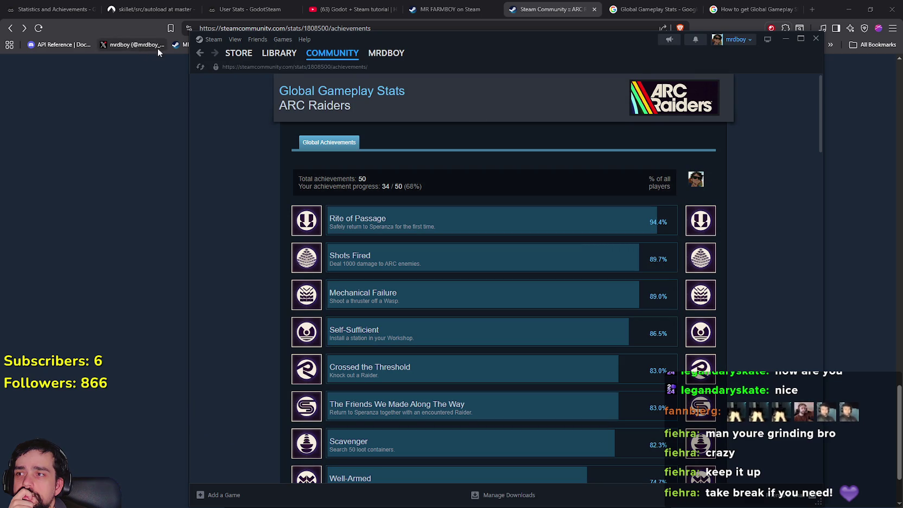
left_click(200, 54)
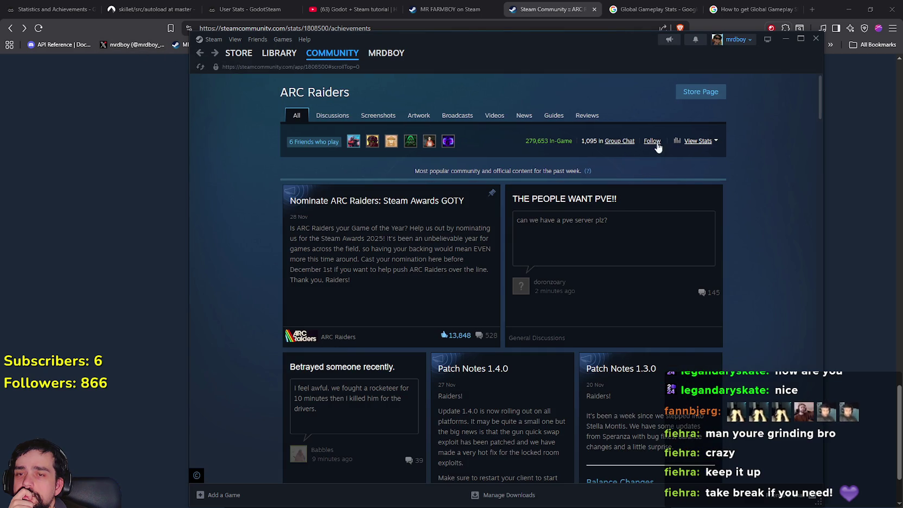
left_click(699, 142)
left_click(692, 151)
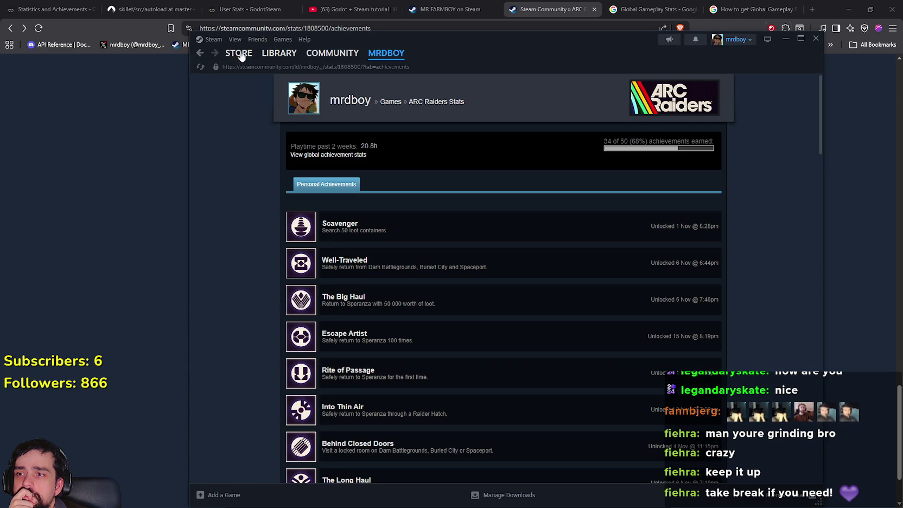
scroll(281, 210, "down", 6)
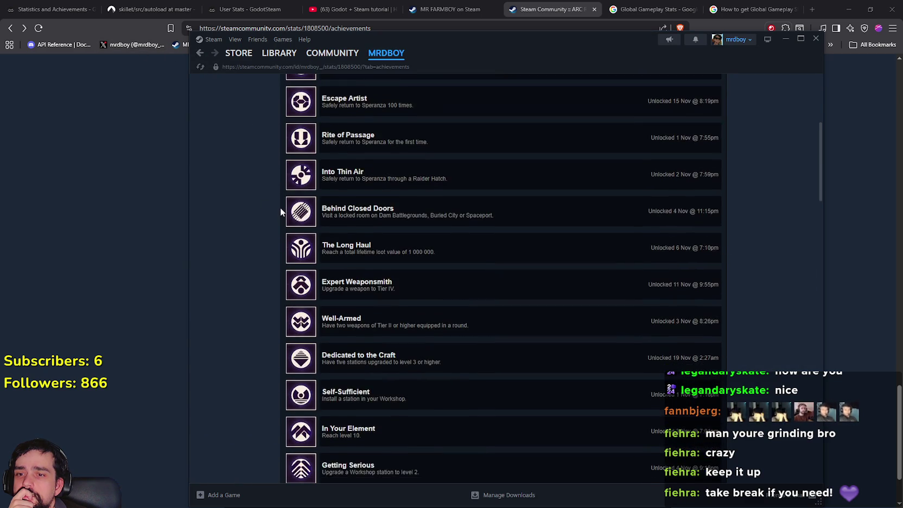
scroll(280, 202, "up", 4)
scroll(281, 200, "up", 3)
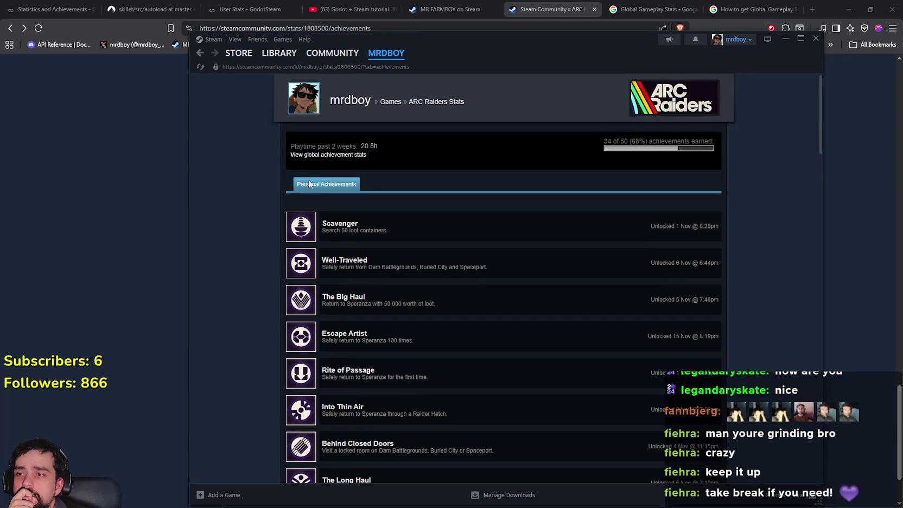
left_click(353, 155)
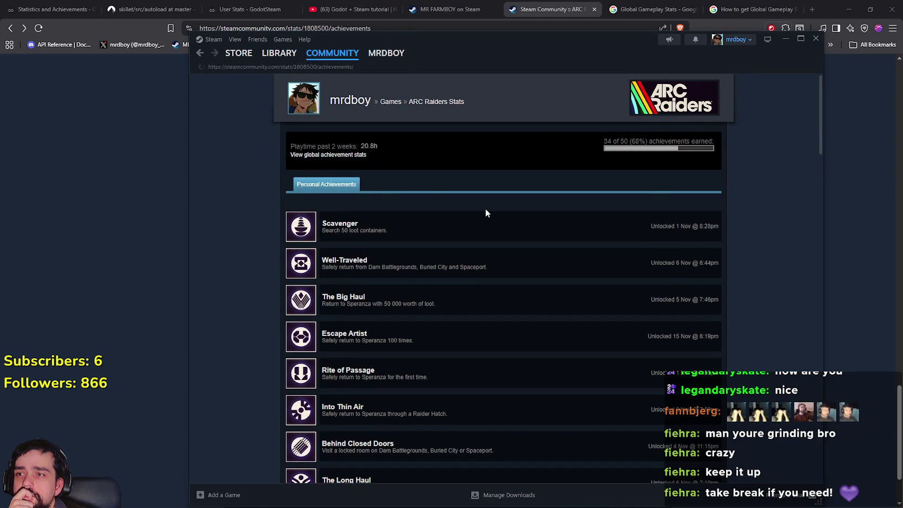
right_click(200, 52)
left_click(200, 53)
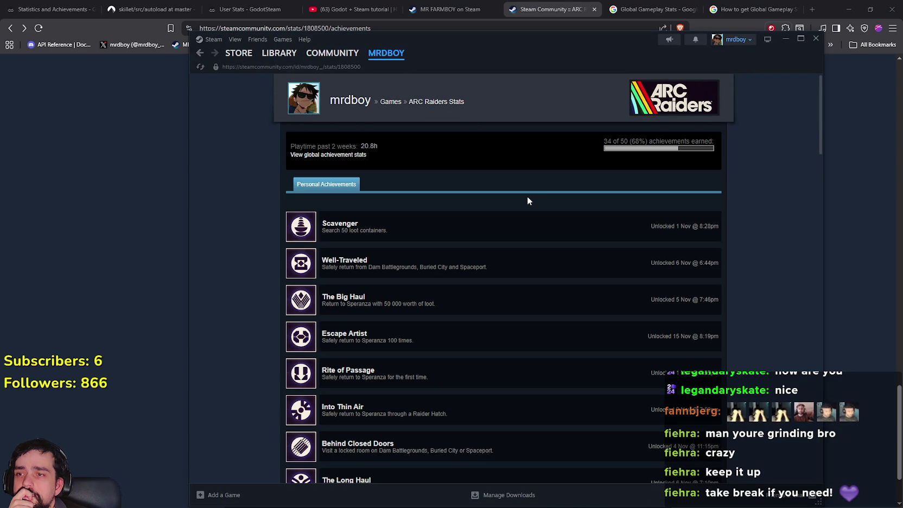
left_click(434, 102)
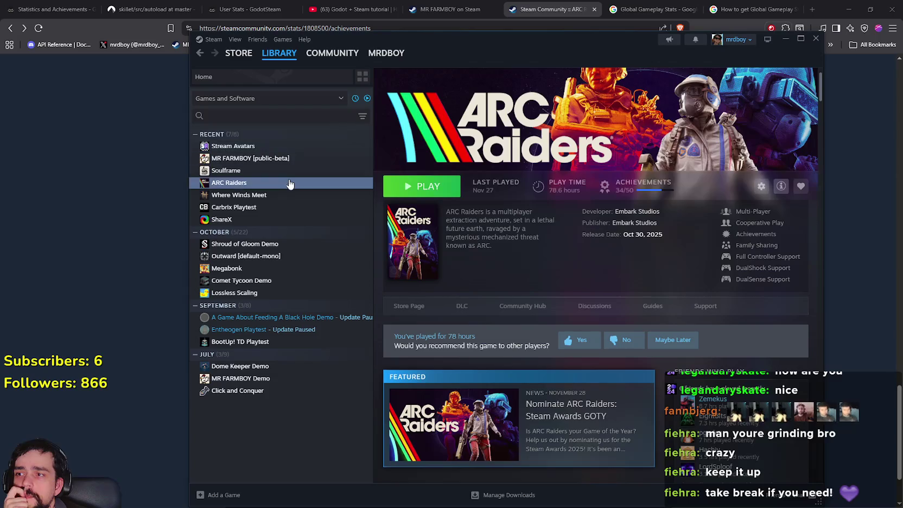
Select MR FARMBOY and view its community hub's global achievement stats.
left_click(268, 159)
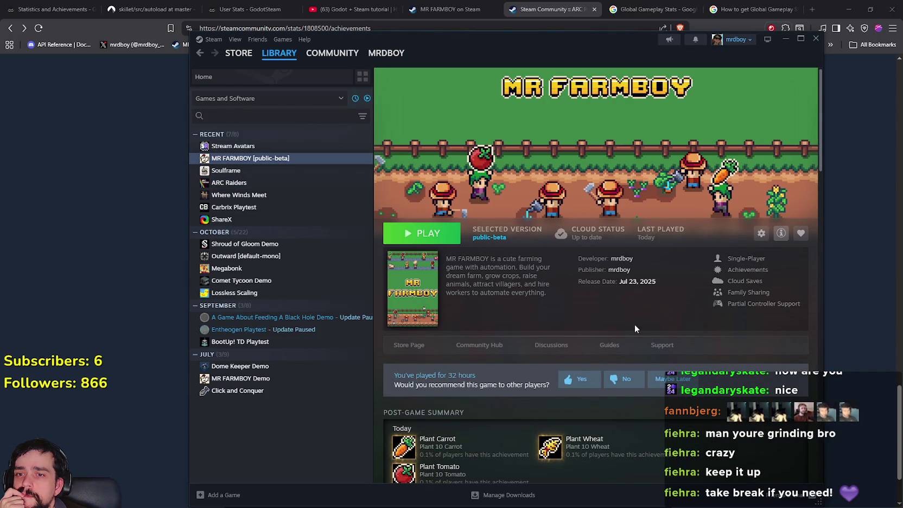
left_click(542, 345)
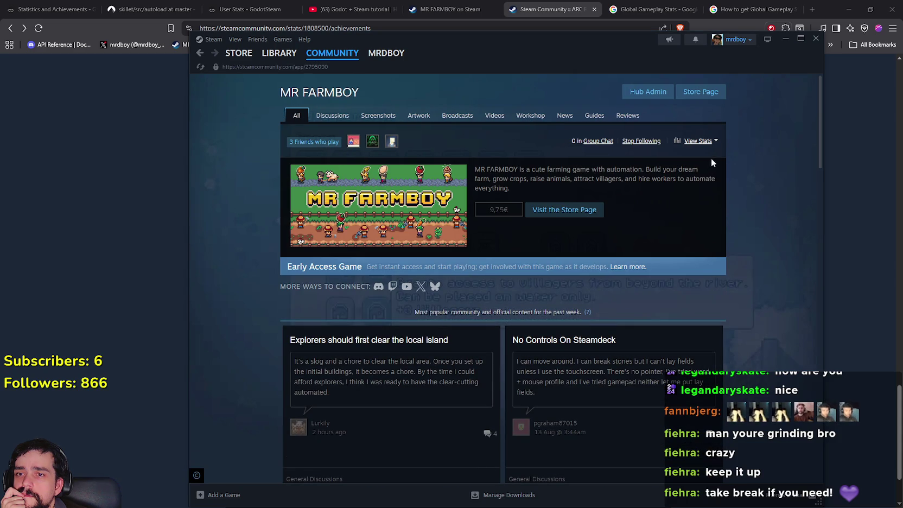
left_click(707, 140)
left_click(638, 160)
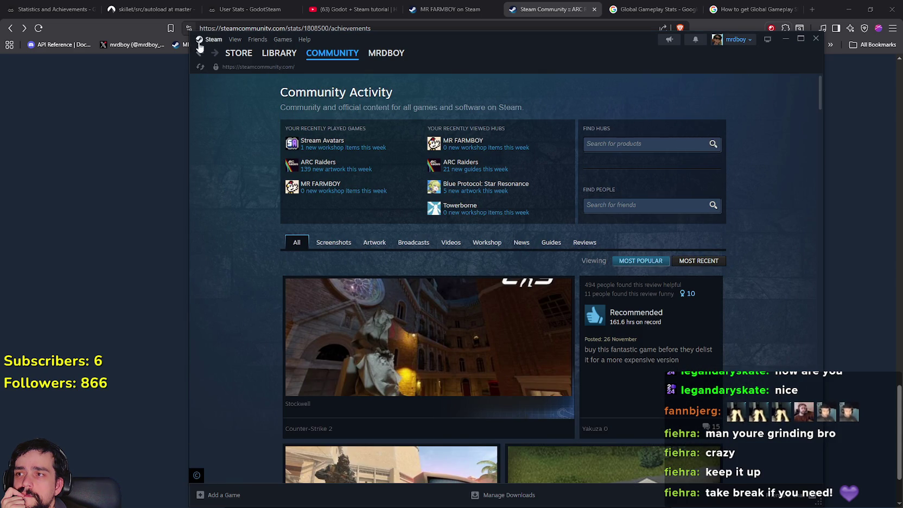
left_click(200, 55)
Review mrdboy's MR FARMBOY achievements, 3 of 5 unlocked, and return to its library page.
left_click(706, 141)
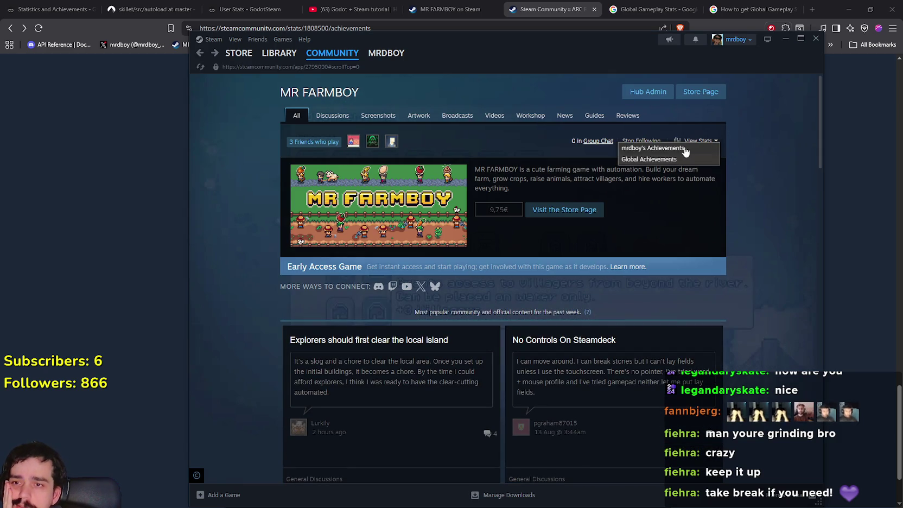
left_click(652, 148)
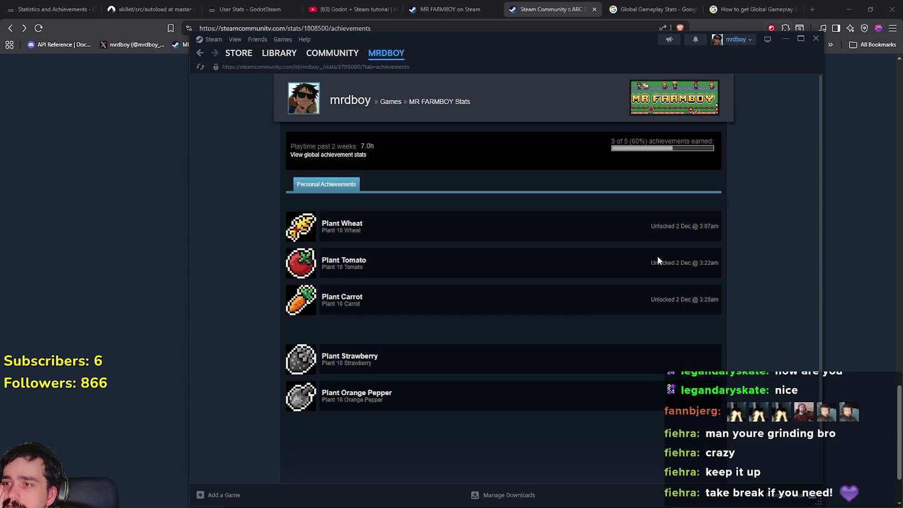
left_click(349, 156)
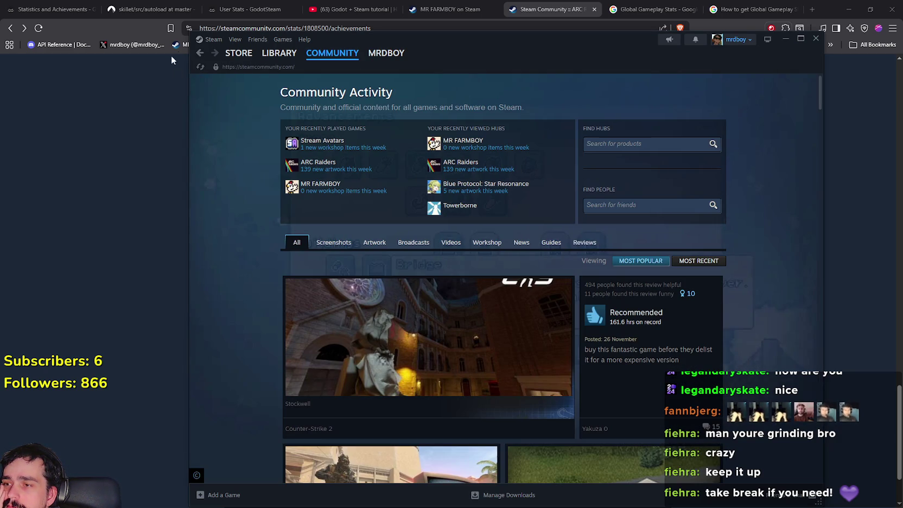
left_click(201, 53)
scroll(574, 420, "down", 3)
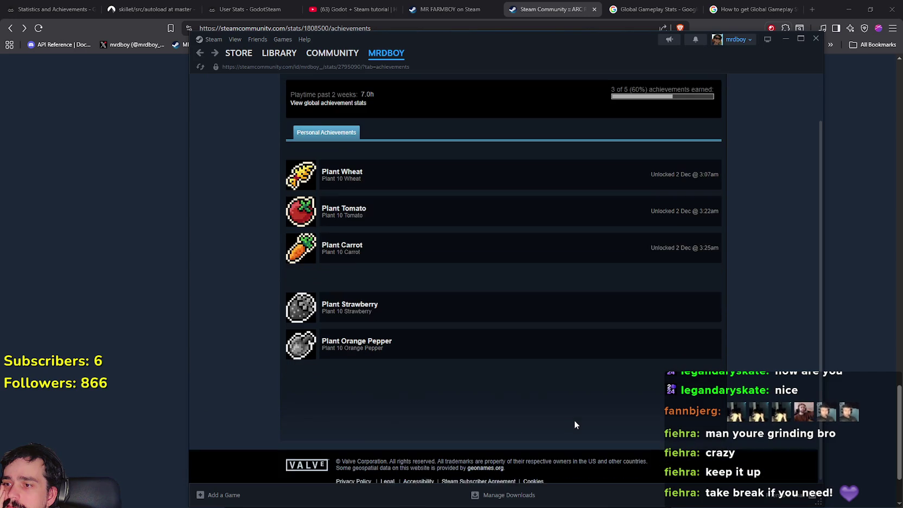
scroll(591, 369, "up", 3)
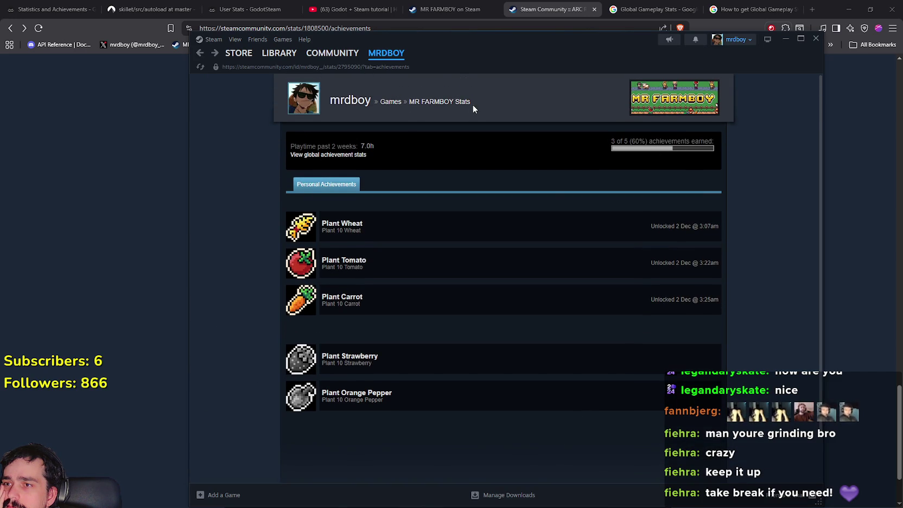
left_click(437, 103)
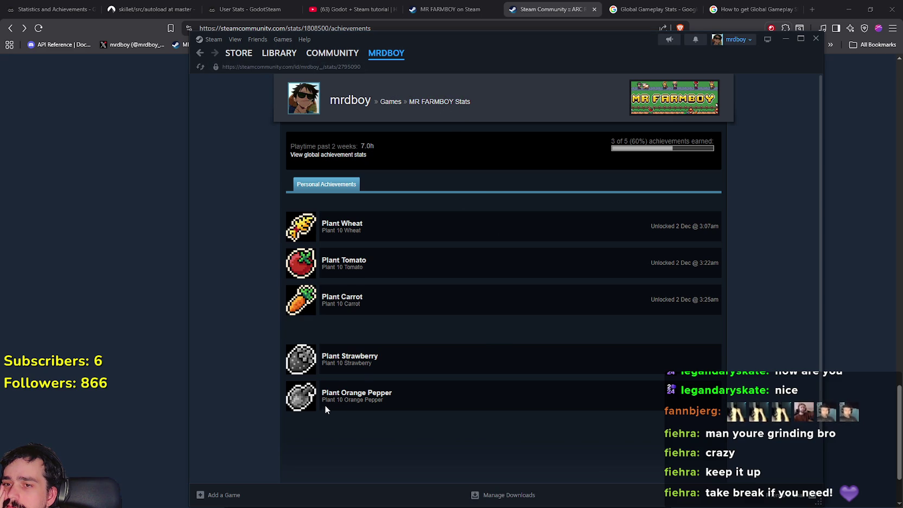
left_click(291, 57)
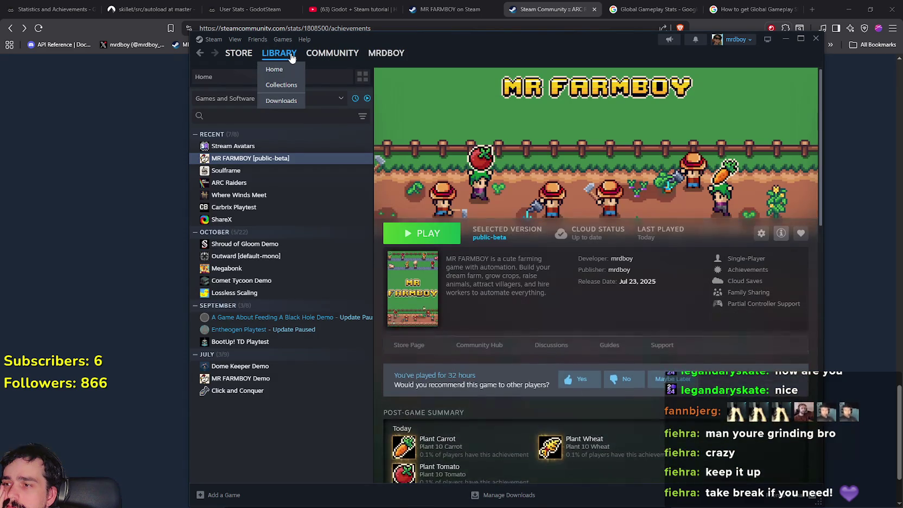
Briefly open and close the MR FARMBOY achievements overview.
scroll(688, 376, "down", 2)
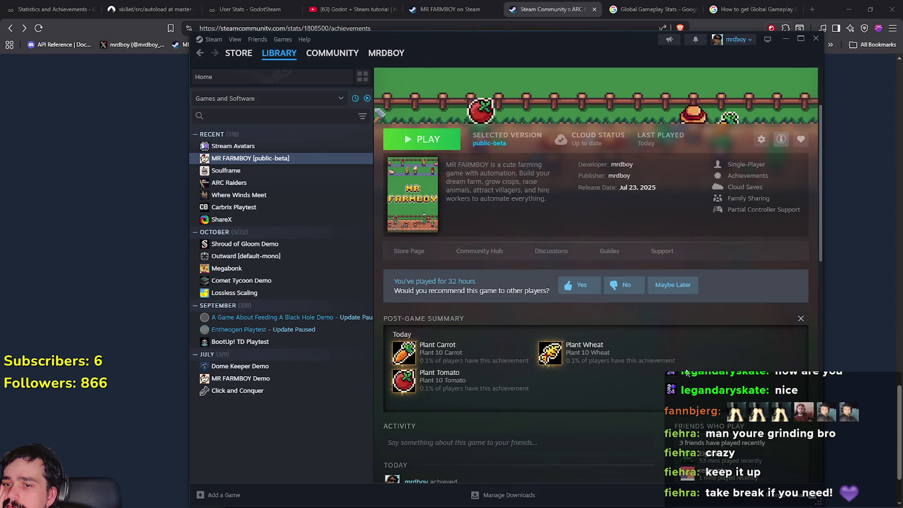
scroll(688, 376, "down", 6)
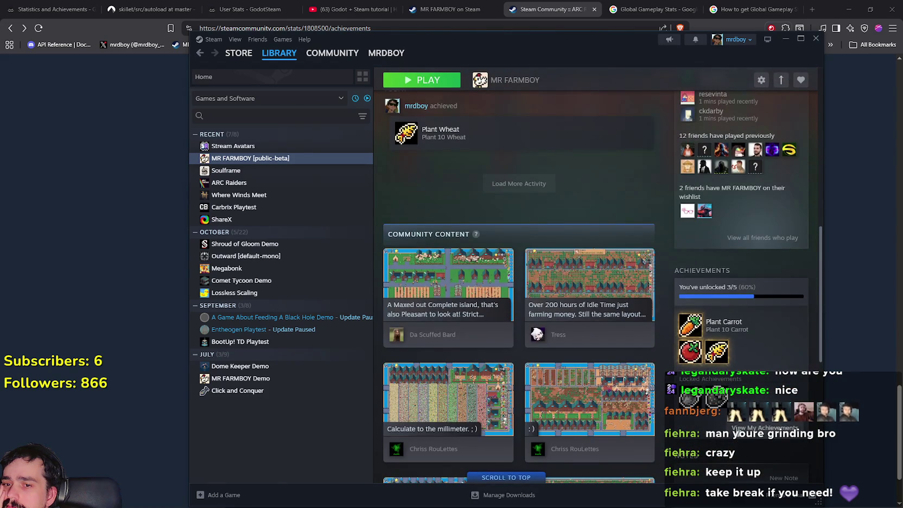
left_click(704, 372)
key("Escape")
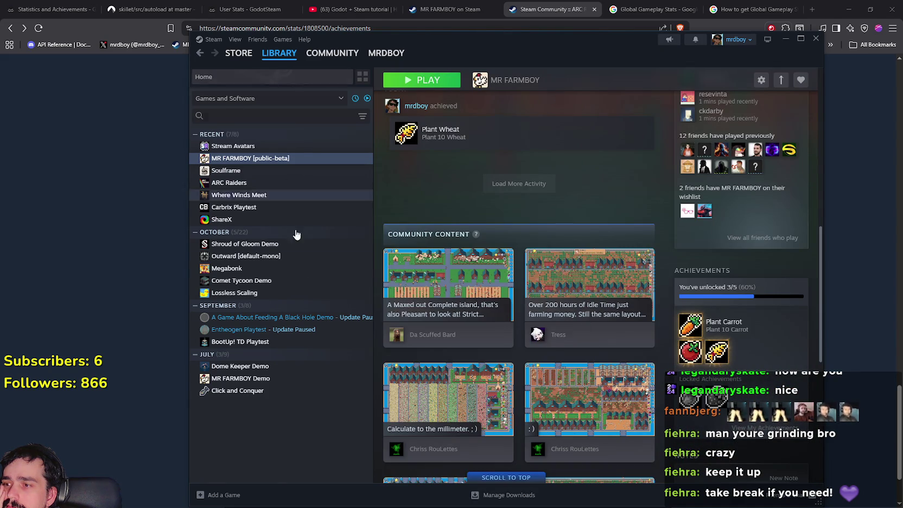
Select Click and Conquer and view its achievements list, 13 of 13 unlocked.
left_click(299, 391)
scroll(697, 350, "down", 6)
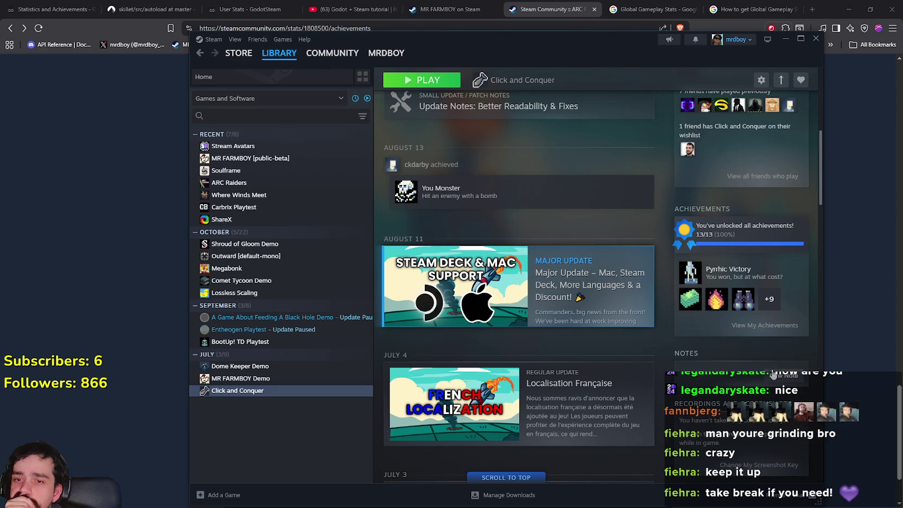
left_click(765, 325)
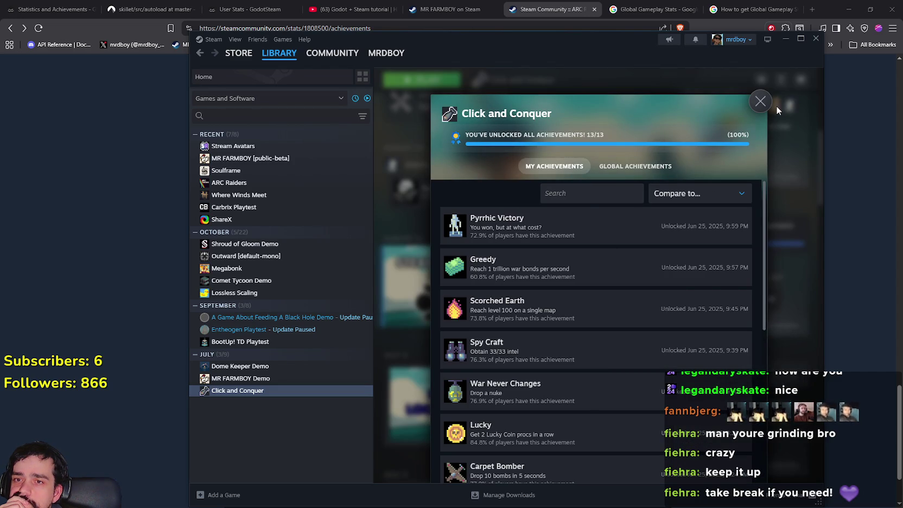
left_click(760, 102)
scroll(538, 283, "up", 6)
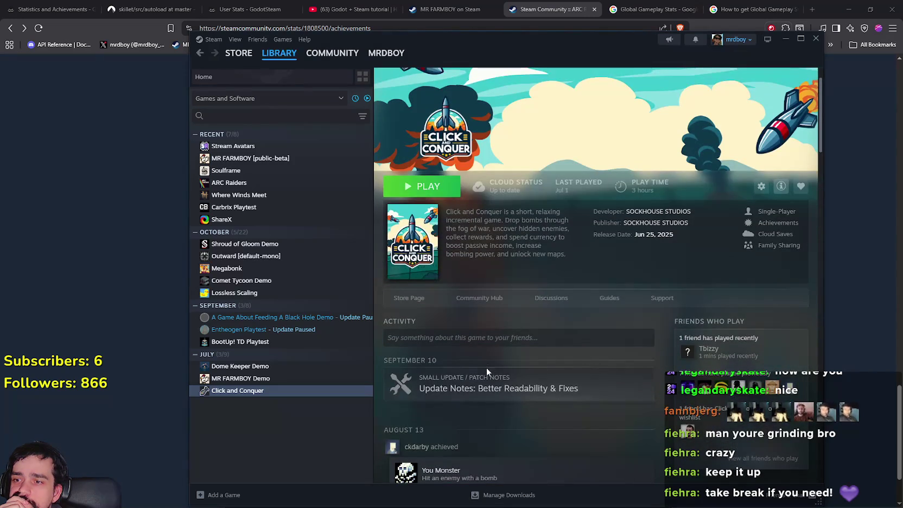
Check mrdboy's Click and Conquer achievements via its community hub, then bring the browser's global achievements page forward.
left_click(485, 296)
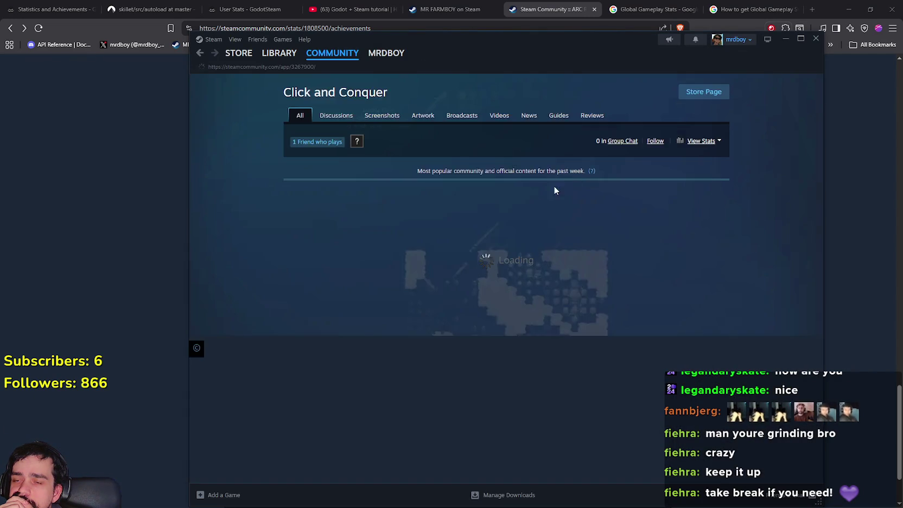
mouse_move(587, 170)
left_click(708, 143)
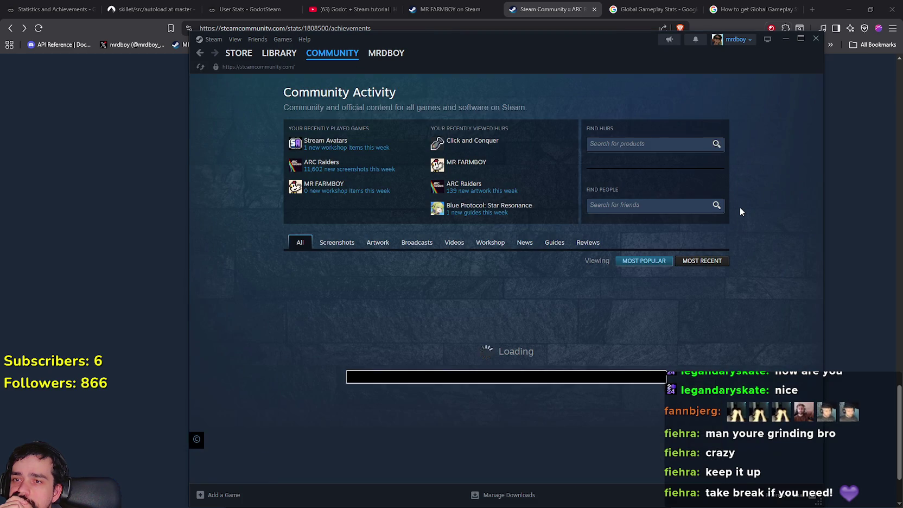
left_click(200, 54)
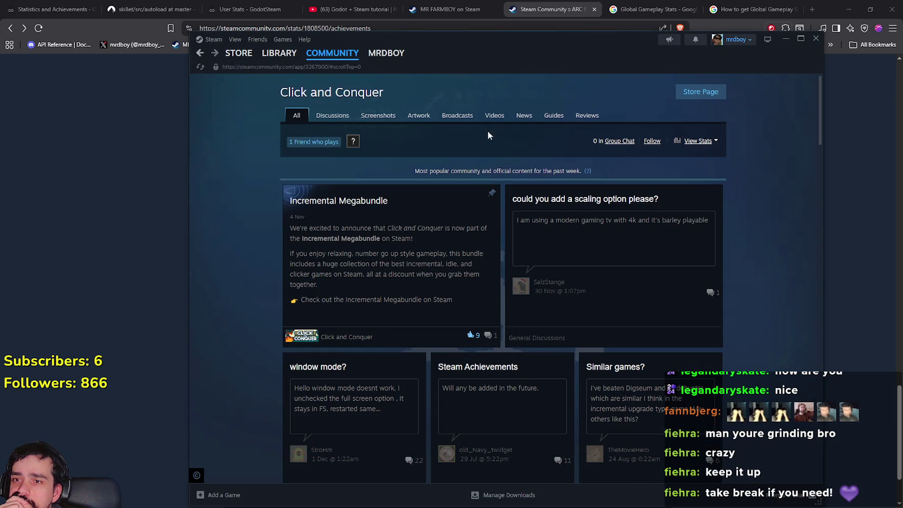
left_click(705, 141)
left_click(678, 150)
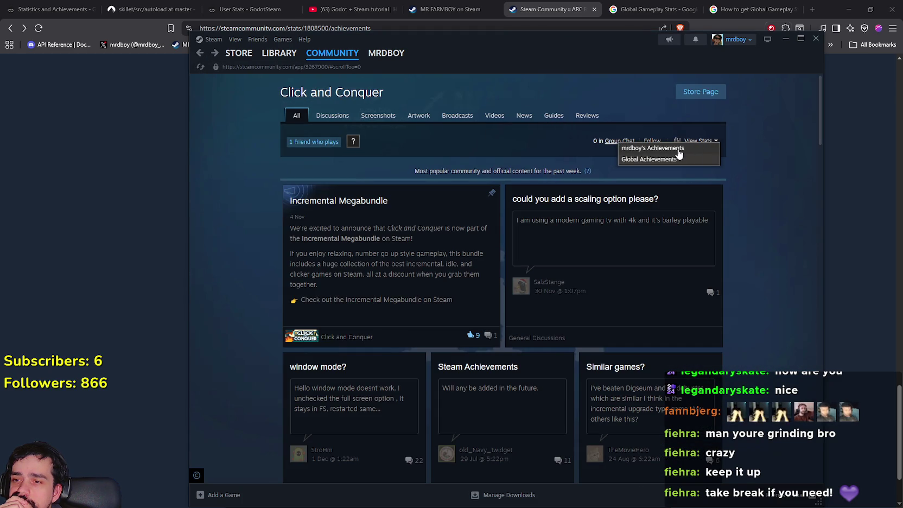
scroll(676, 296, "down", 5)
scroll(670, 290, "up", 6)
left_click(332, 52)
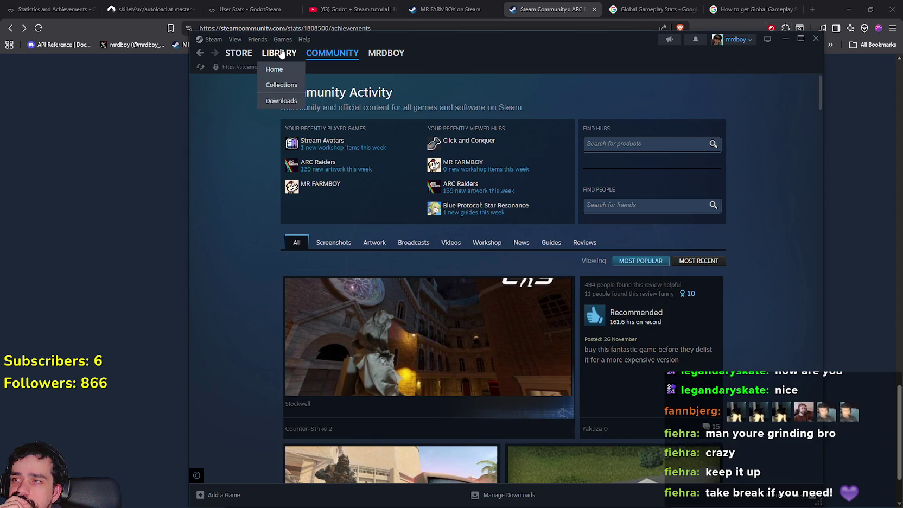
left_click(279, 53)
left_click(96, 204)
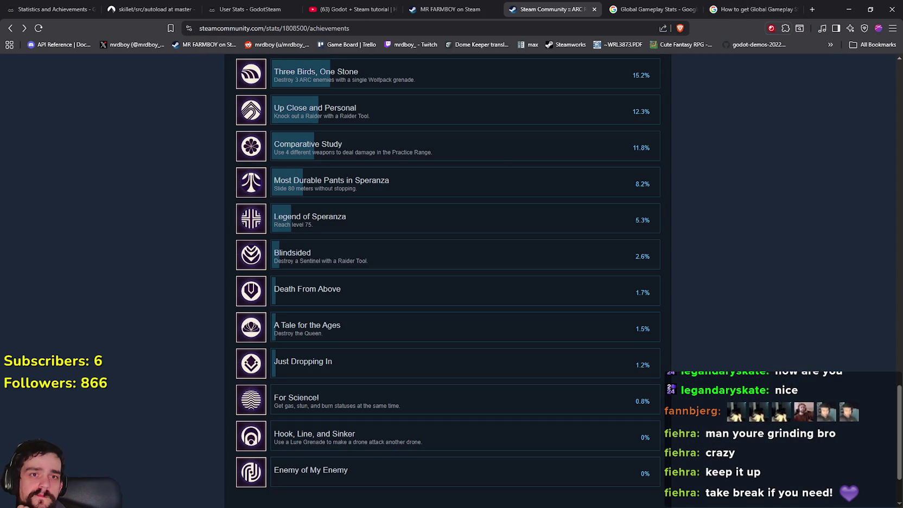
Rerun the Google search with the query ending in 'steam indie game'.
left_click(757, 6)
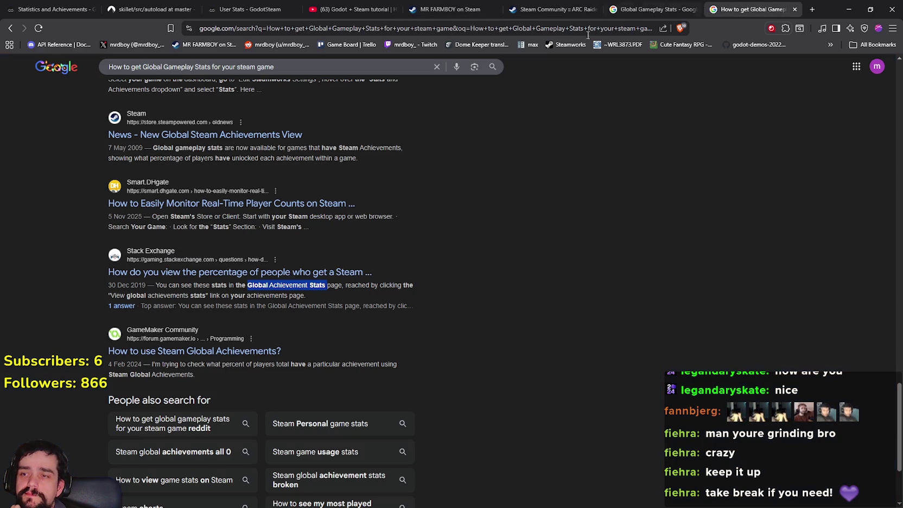
scroll(447, 256, "up", 3)
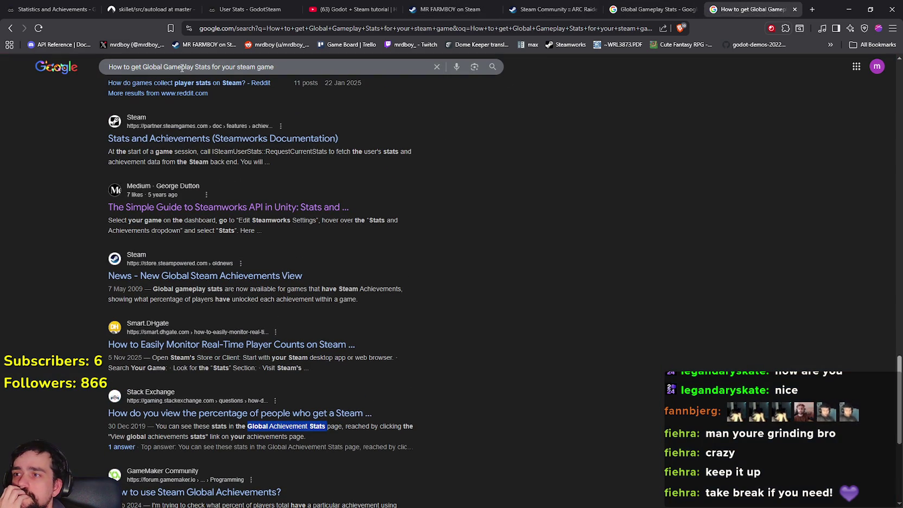
double_click(281, 66)
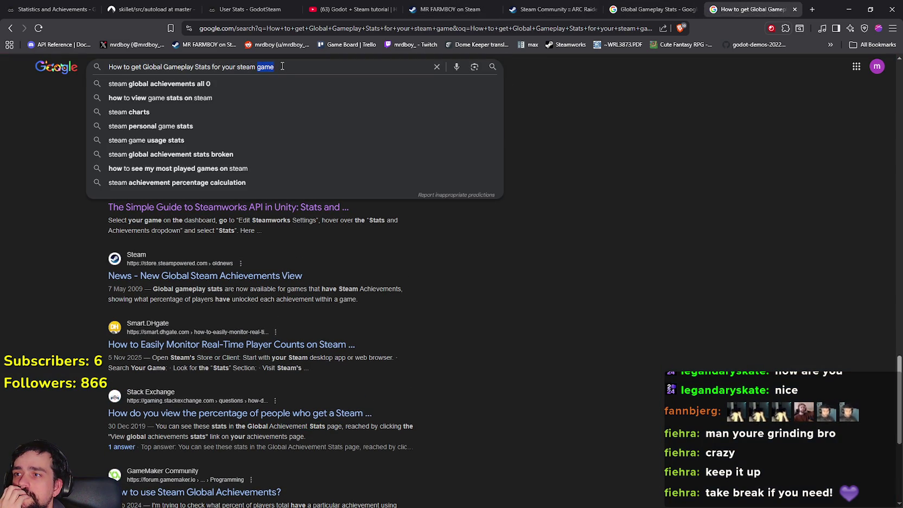
type("steam indie game")
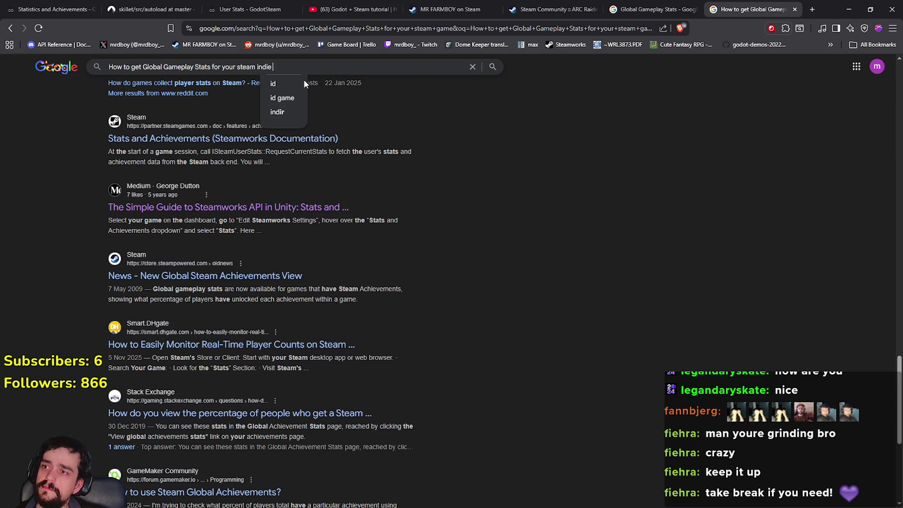
key("Return")
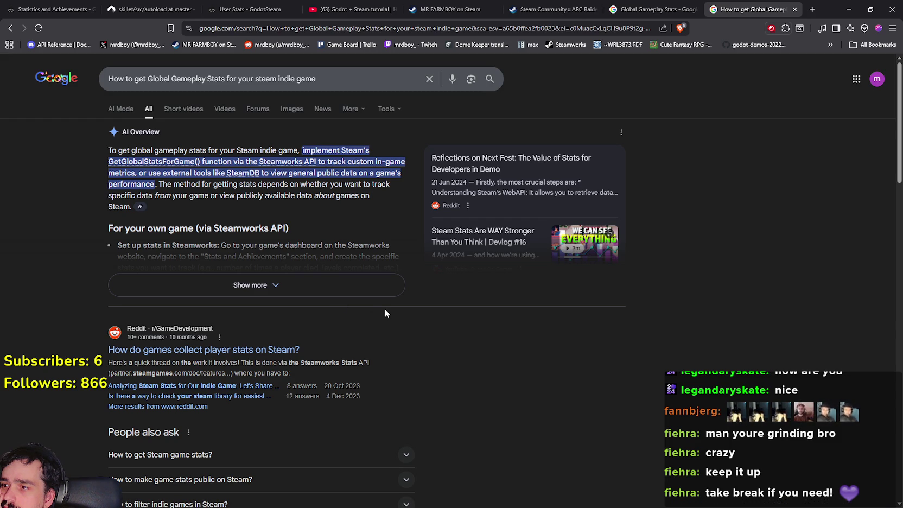
Expand the AI Overview and read about tracking stats such as times a player died.
left_click(334, 290)
scroll(273, 173, "down", 2)
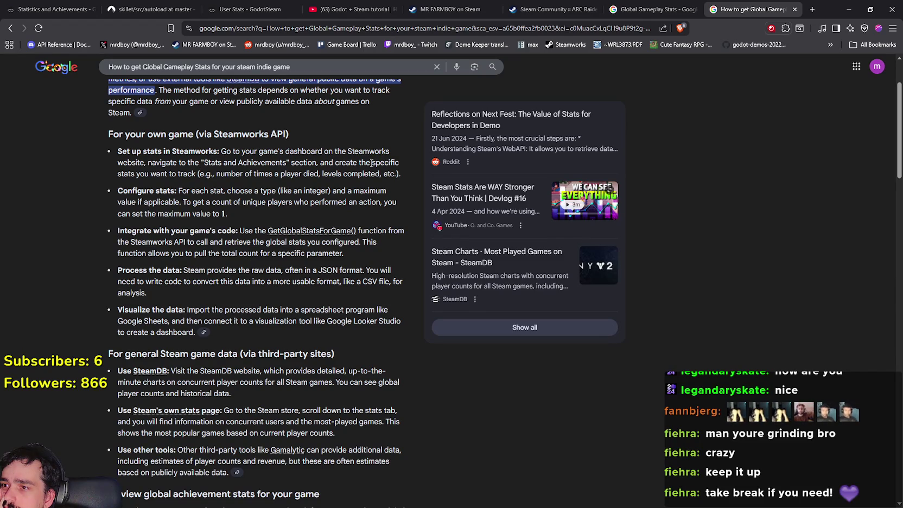
left_click_drag(133, 173, 194, 172)
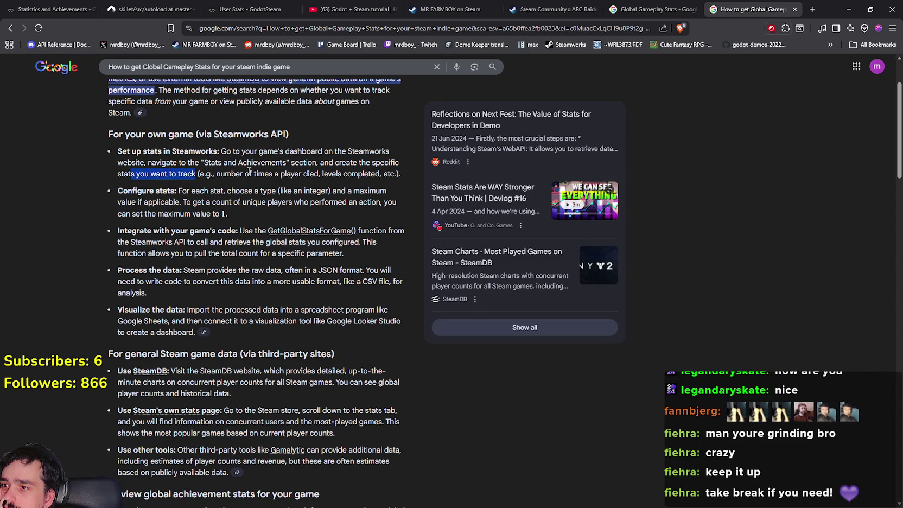
left_click_drag(254, 174, 325, 182)
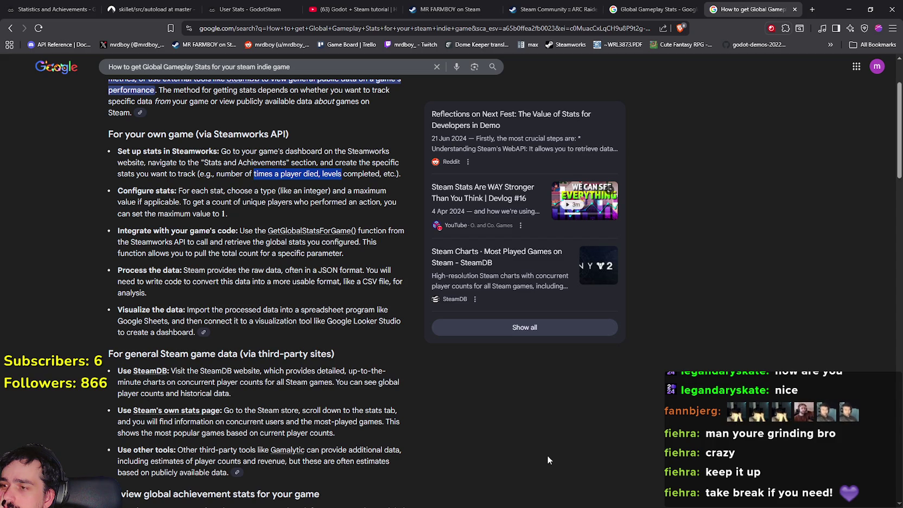
scroll(549, 454, "down", 3)
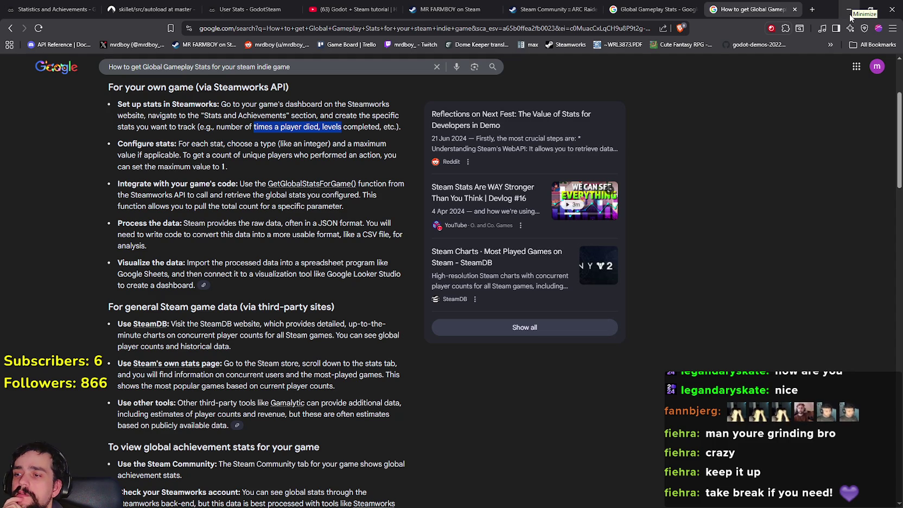
scroll(663, 394, "down", 2)
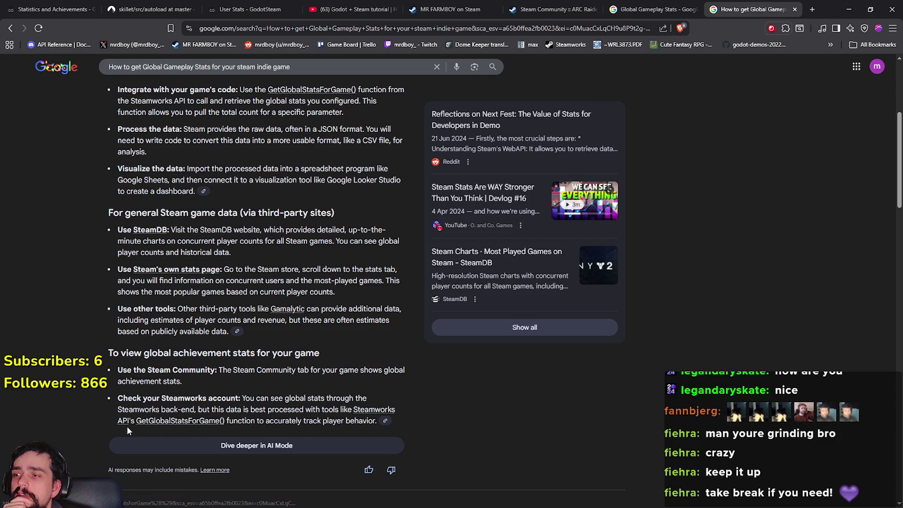
key("alt+Tab")
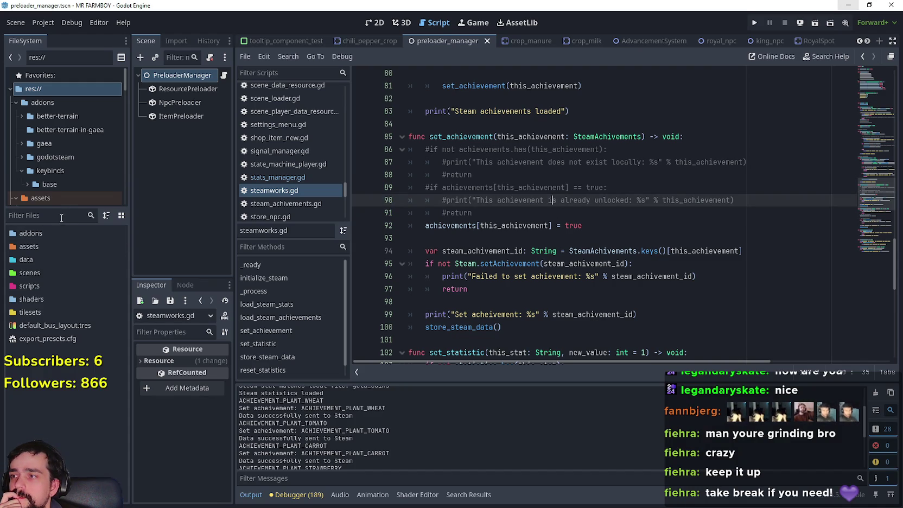
Filter the FileSystem dock for 'main' and open main_menu.tscn.
left_click(25, 217)
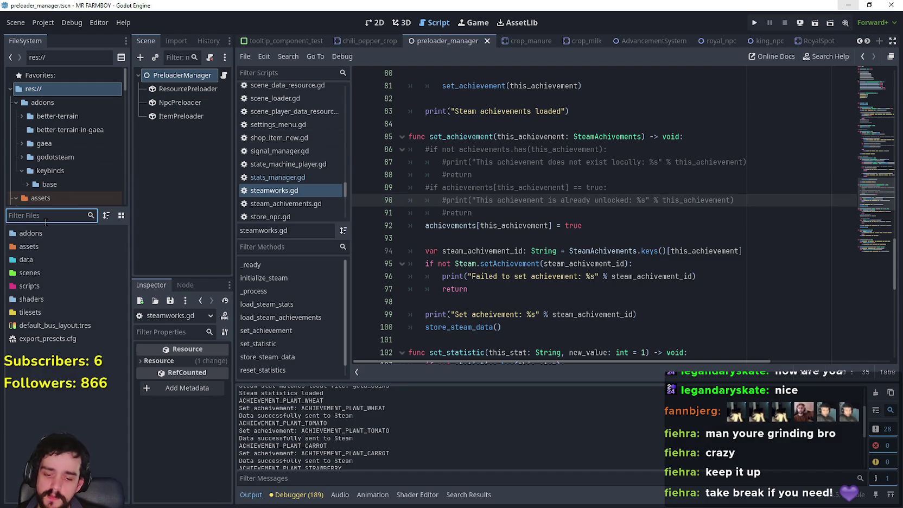
type("main")
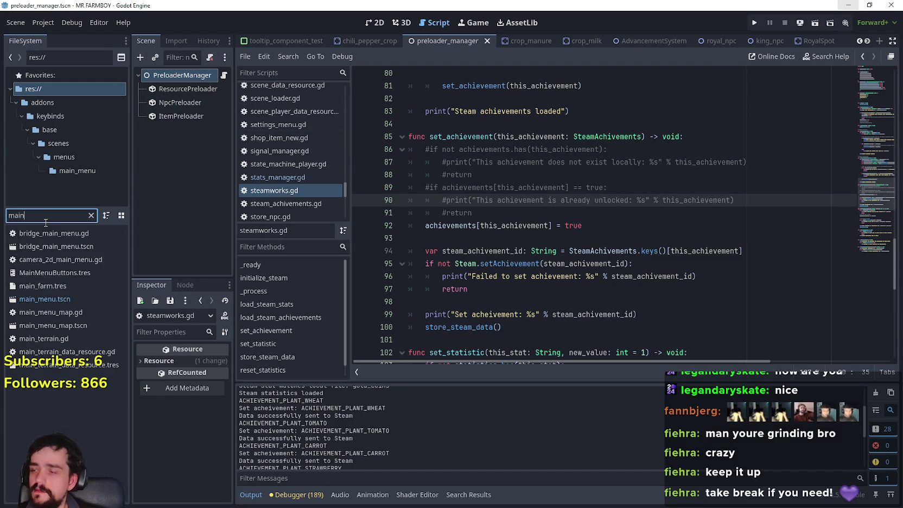
double_click(43, 299)
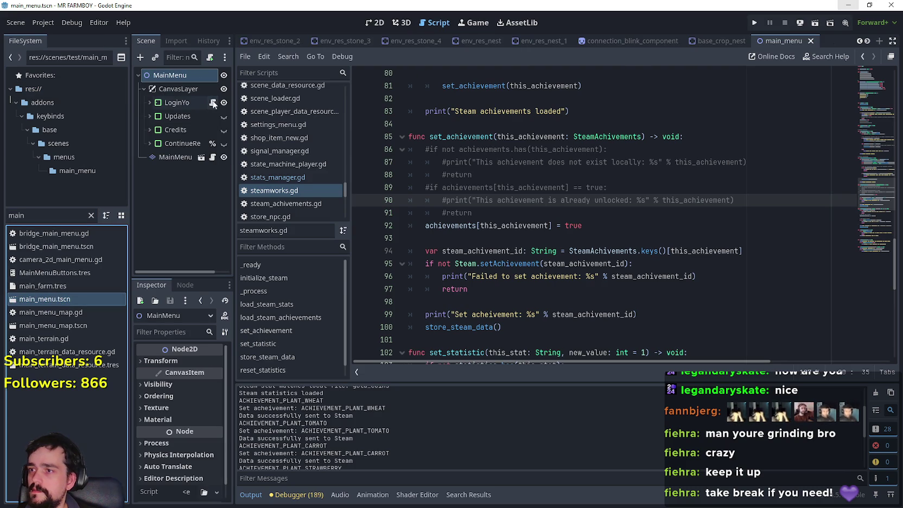
Open login_yo.gd and start a print line after line 28, trying Steamworks completions.
left_click(213, 103)
left_click(626, 214)
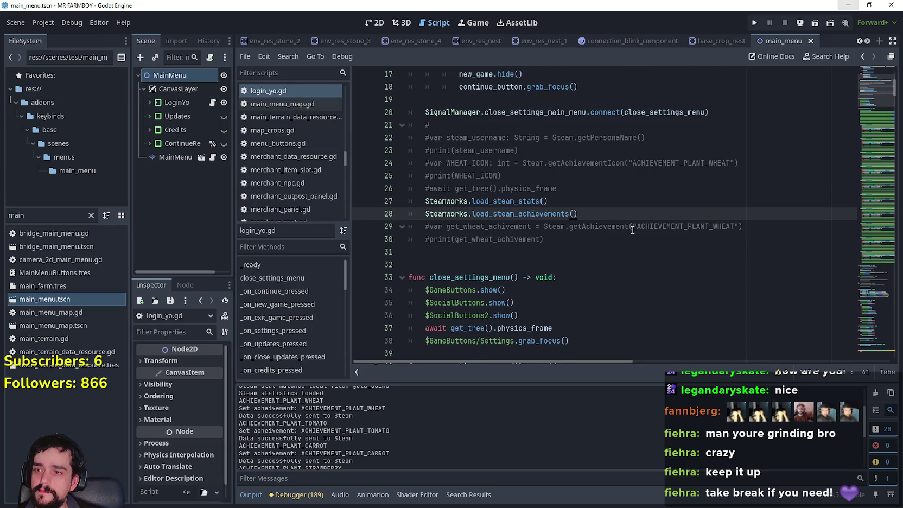
key("Return")
key("Return")
type("pr")
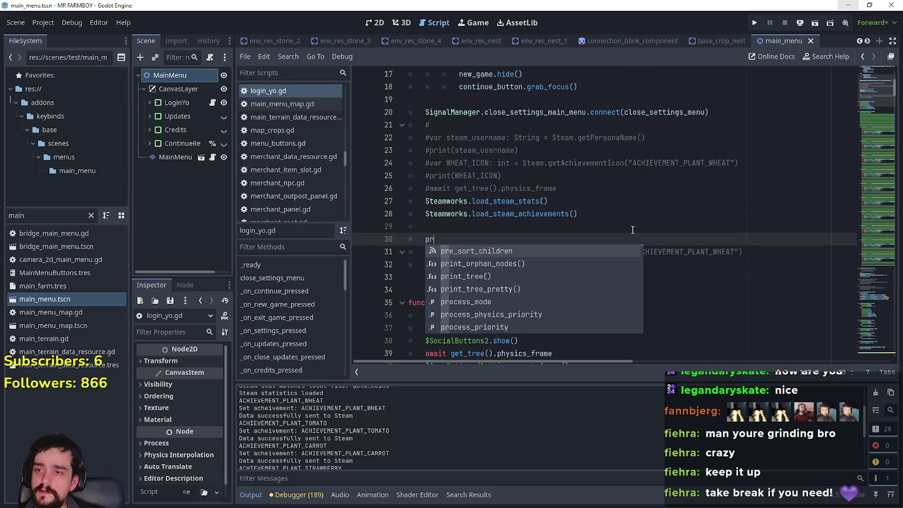
type("int(Steam")
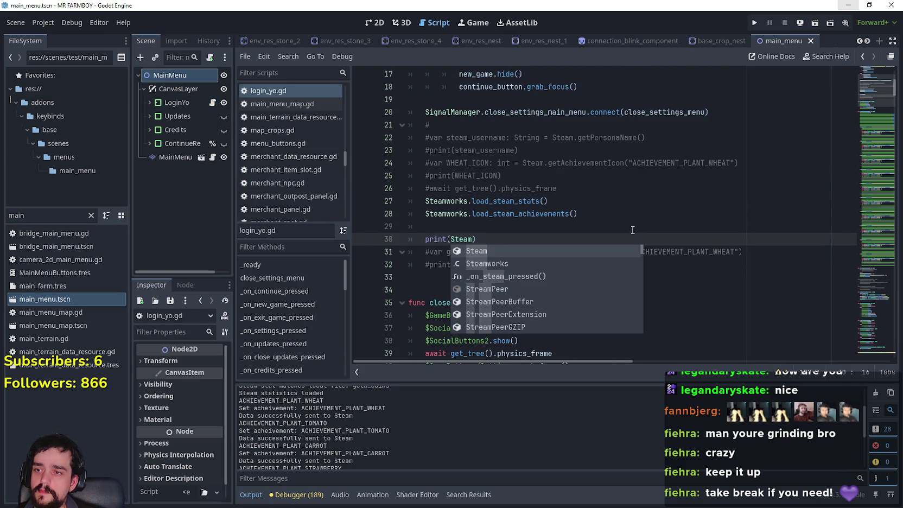
key("Down")
key("Return")
type(".")
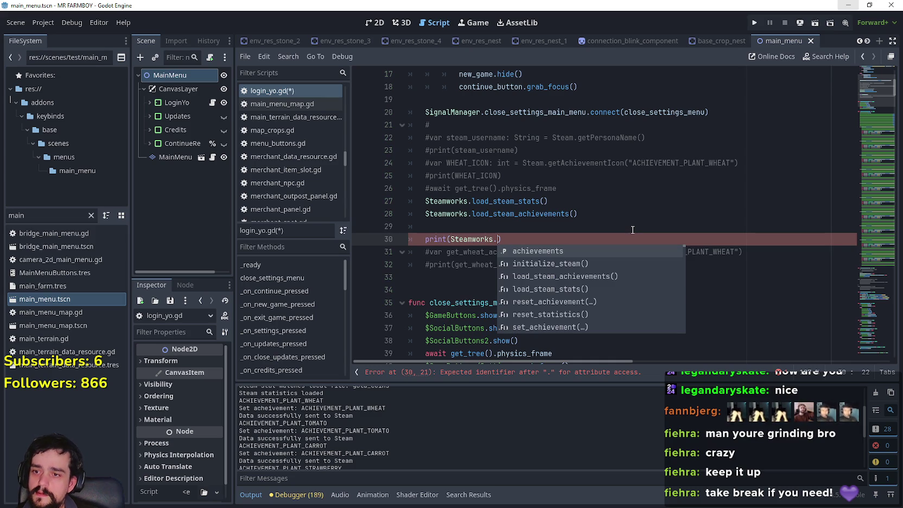
key("Down")
key("Down")
key("Down")
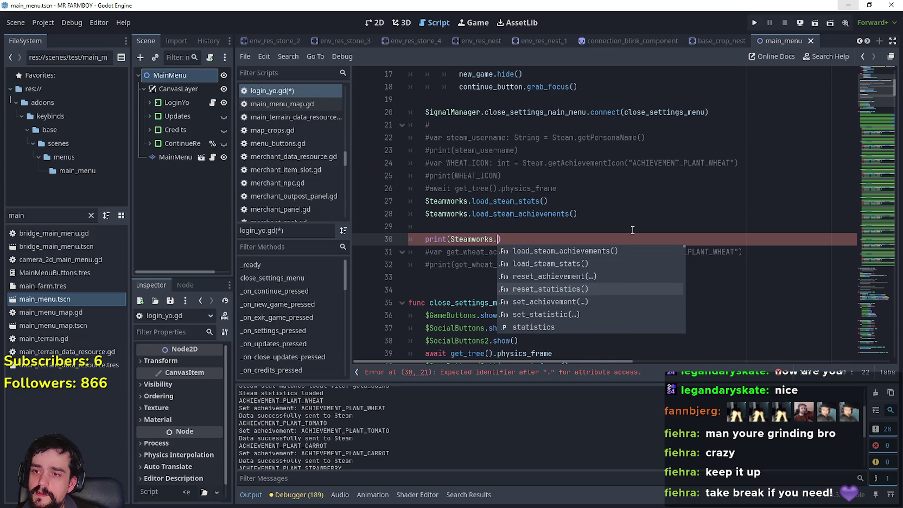
key("Down")
key("Down")
key("Down")
type("et")
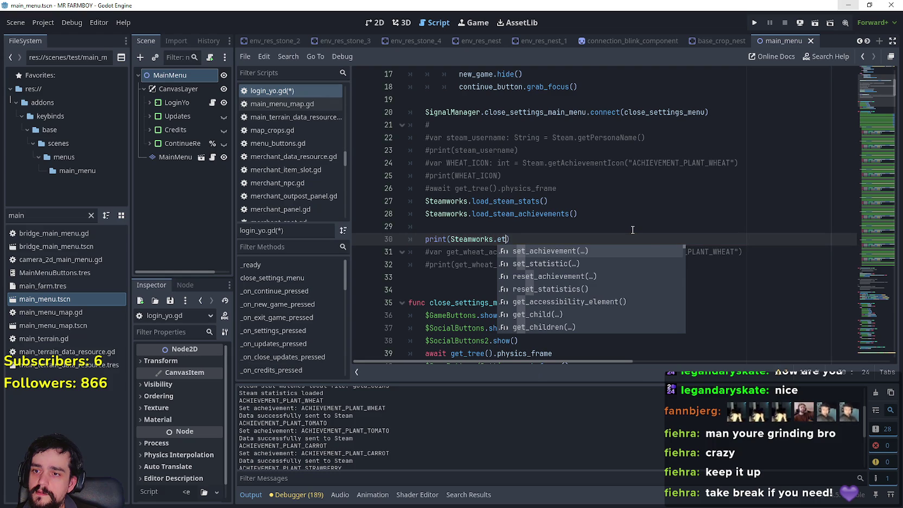
key("BackSpace")
key("BackSpace")
key("BackSpace")
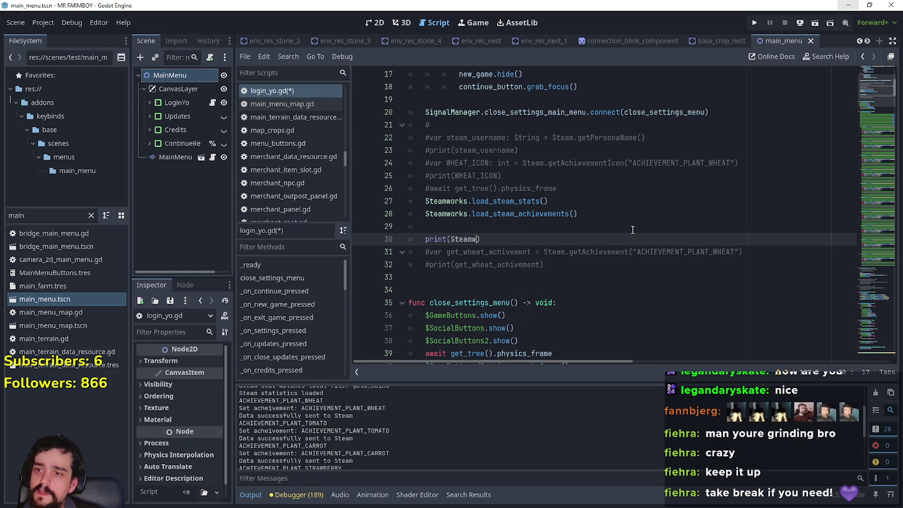
Complete print(Steam.getGlobalStatInt("WHEAT_PLANTED")) with autocomplete and save the script.
type("Steam.")
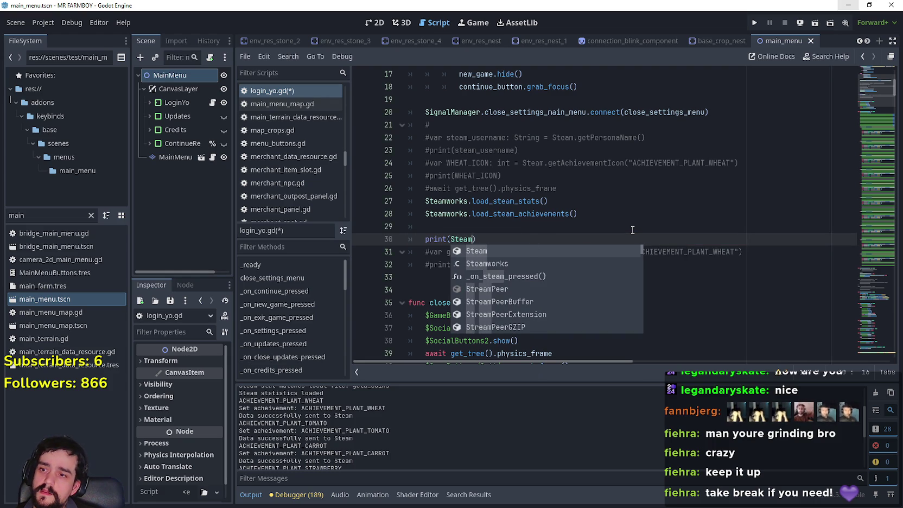
type("get")
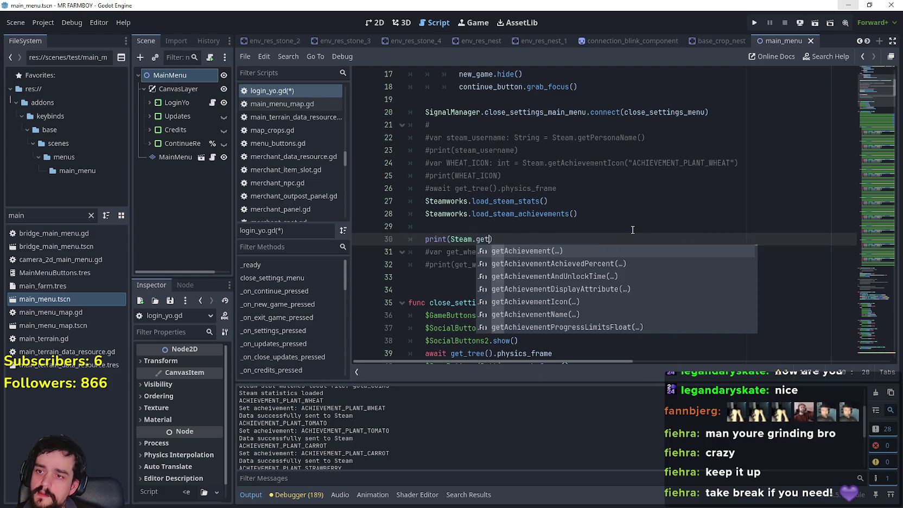
type("Global")
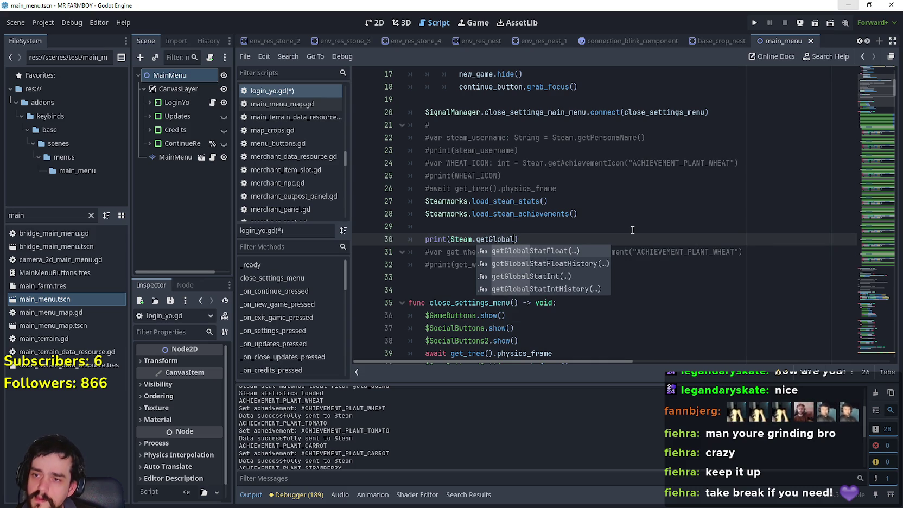
key("Down")
key("Down")
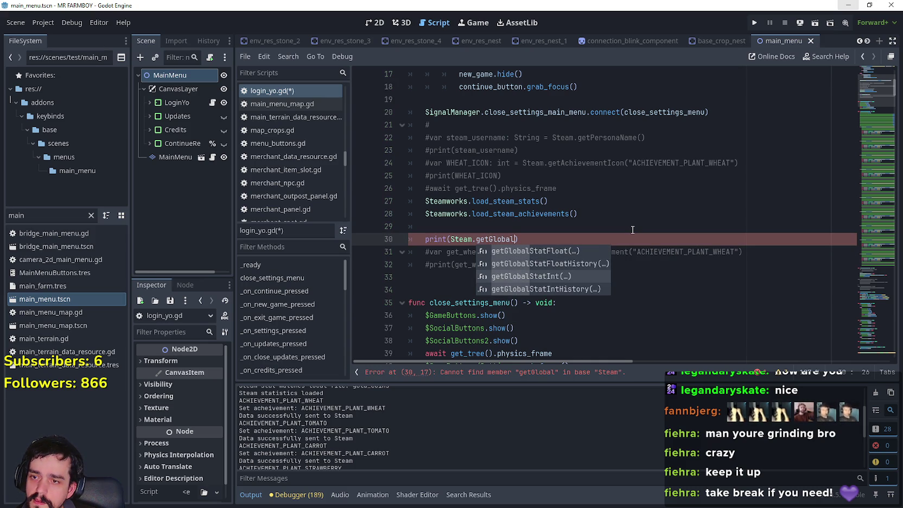
key("Up")
key("Up")
key("Down")
key("Down")
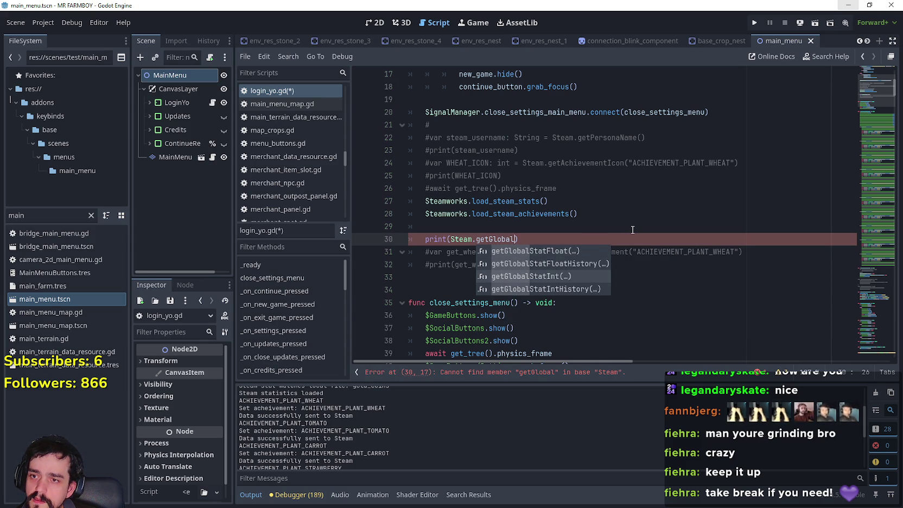
key("Return")
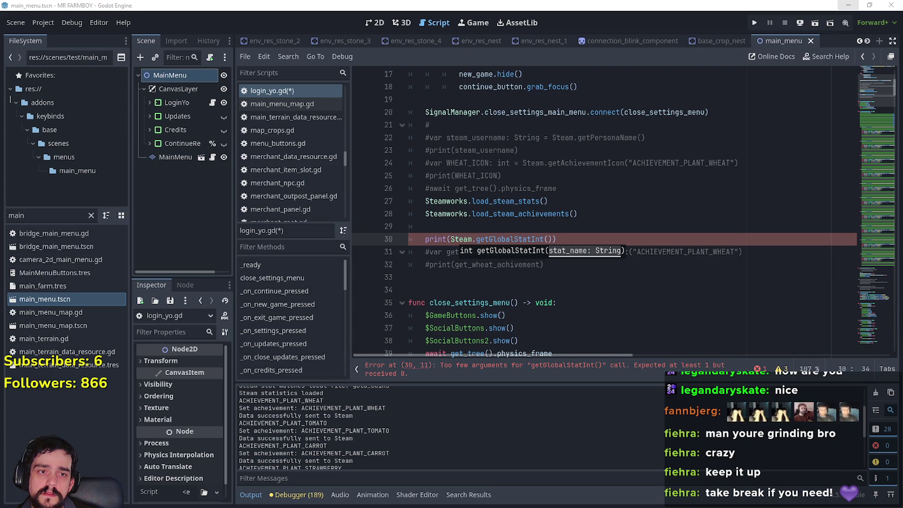
left_click(549, 241)
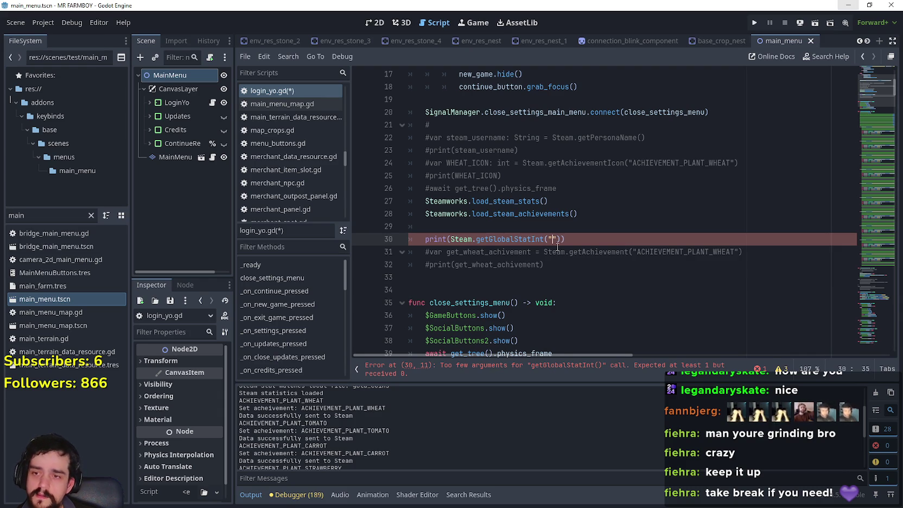
type("\"WHEAT_PLANTED")
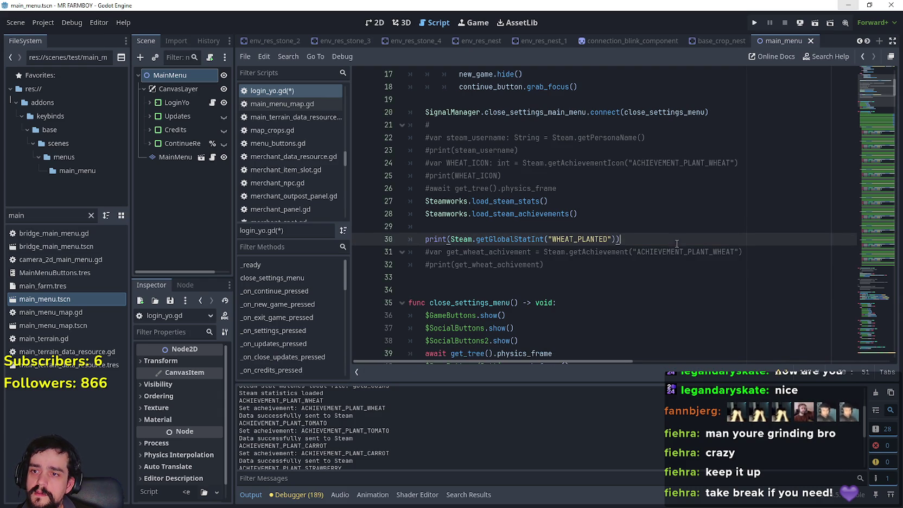
left_click(593, 227)
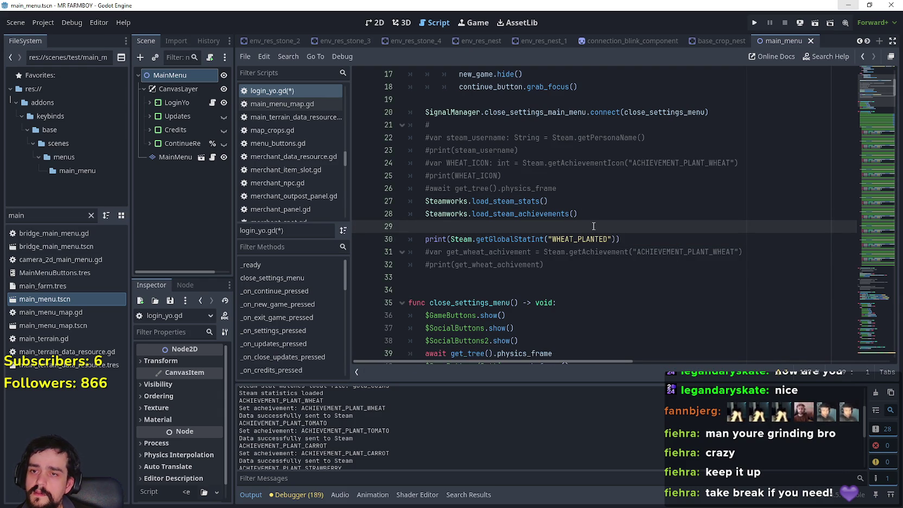
key("ctrl+s")
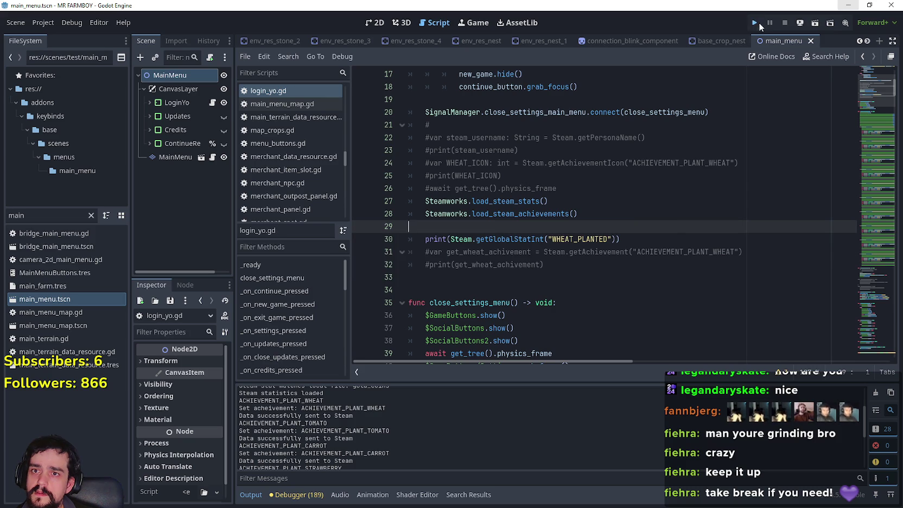
Run the game, move its window aside, and check getGlobalStatInt's documentation on line 30.
left_click(759, 22)
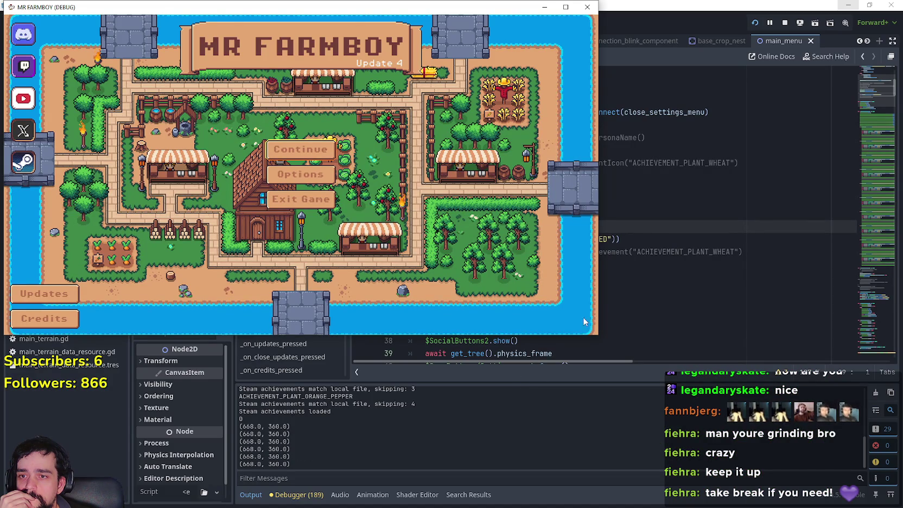
mouse_move(513, 21)
left_mouse_down()
mouse_move(589, 231)
mouse_move(591, 505)
mouse_move(597, 434)
mouse_move(574, 73)
left_mouse_up()
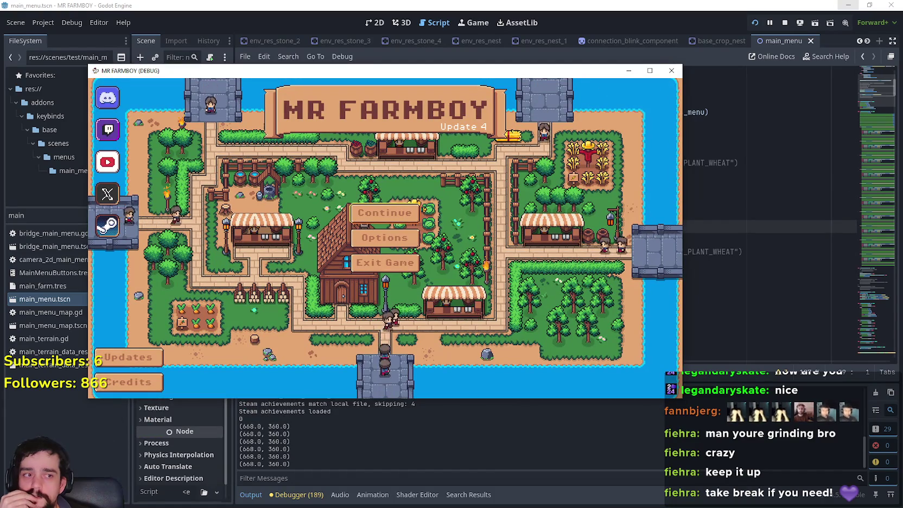
left_click(542, 252)
mouse_move(502, 233)
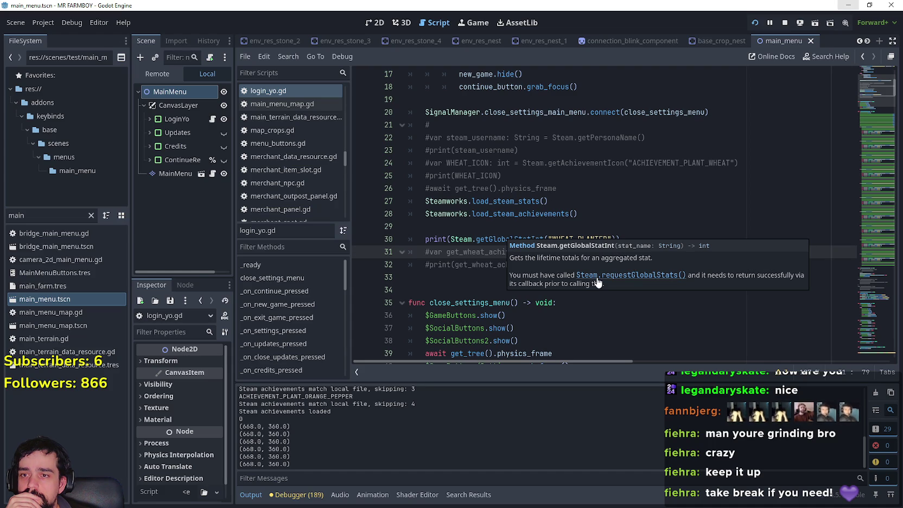
Add print(Steam.requestGlobalStats()) on line 29, trying and then removing a 1 argument.
left_click(492, 225)
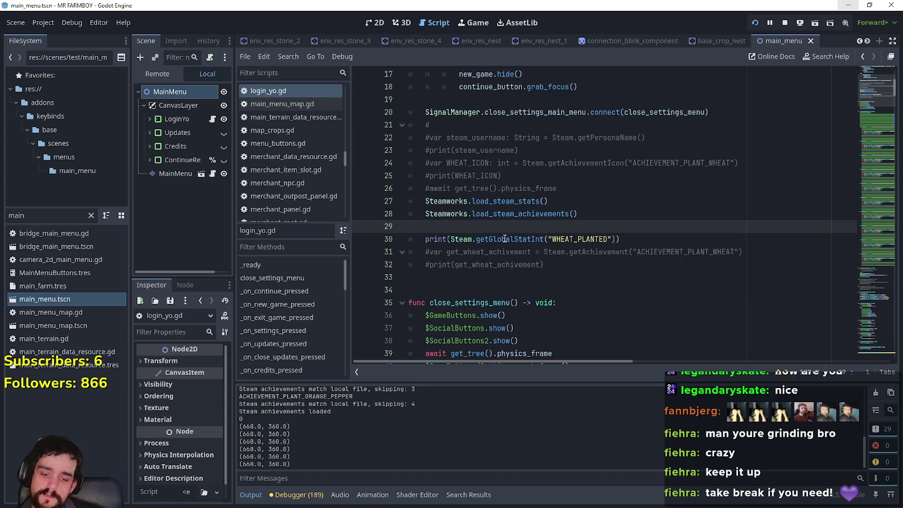
type("print()")
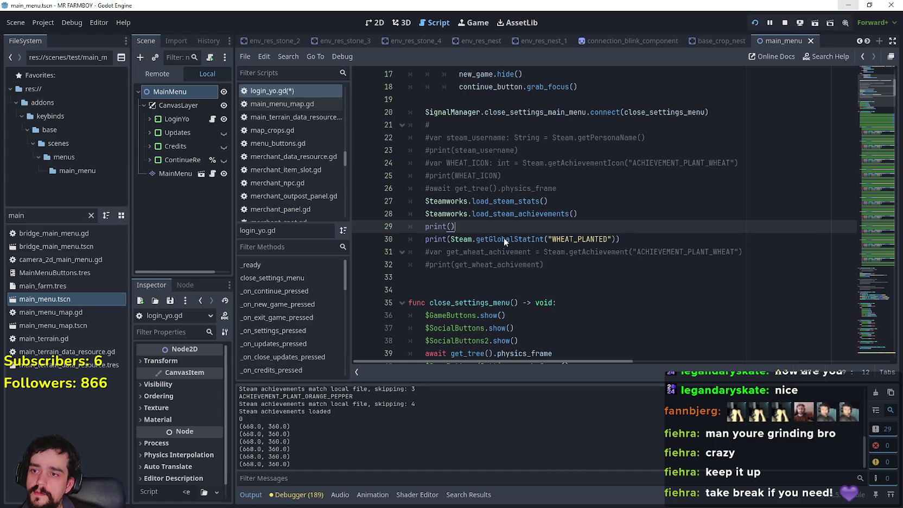
type("S")
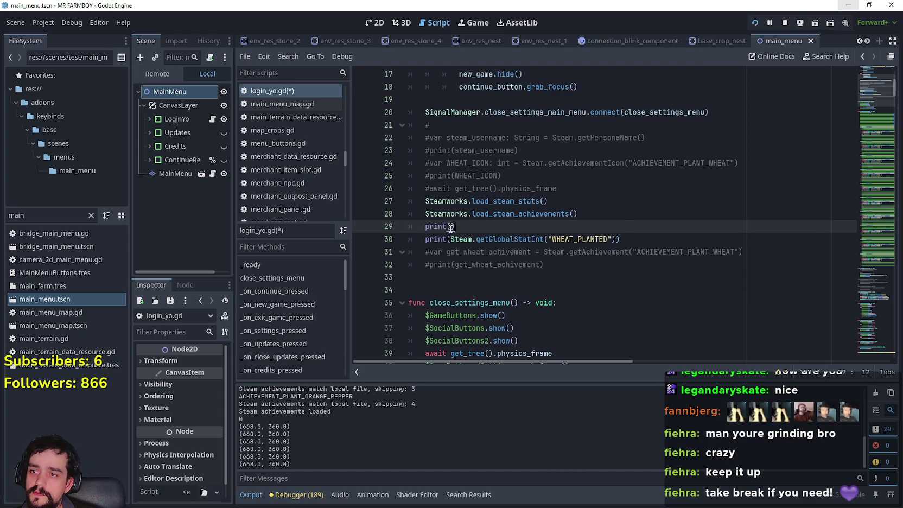
type("tea")
type("m.")
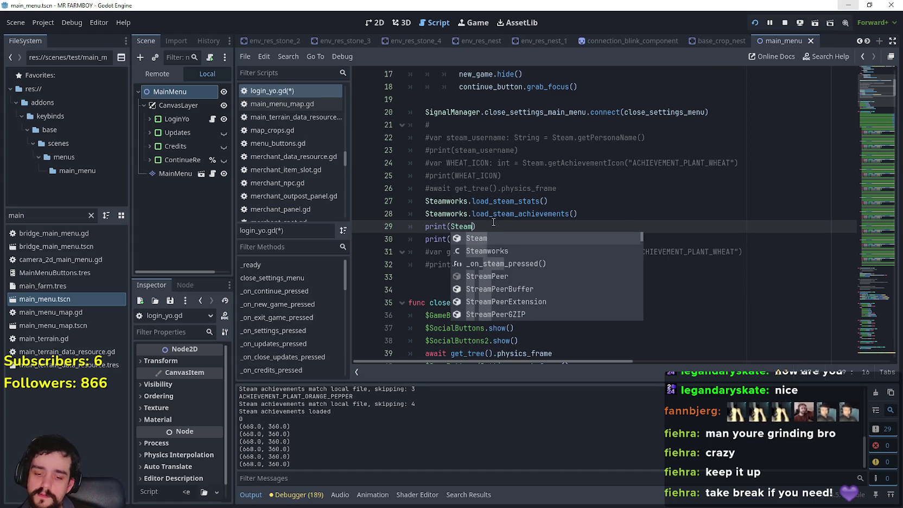
type("Request")
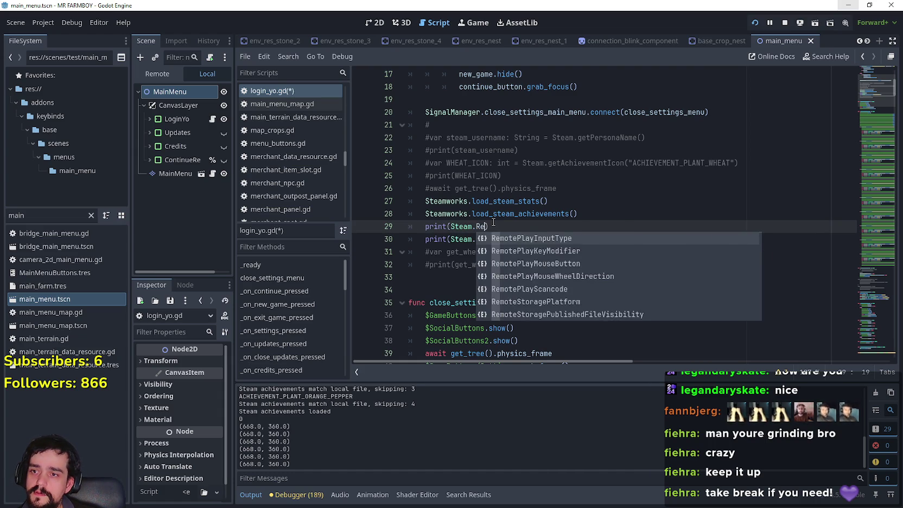
type("Globa")
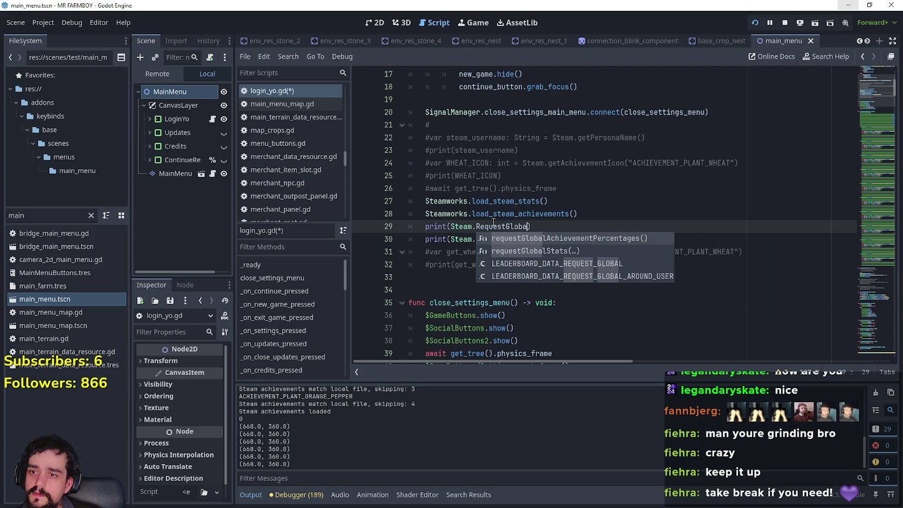
key("Down")
key("Return")
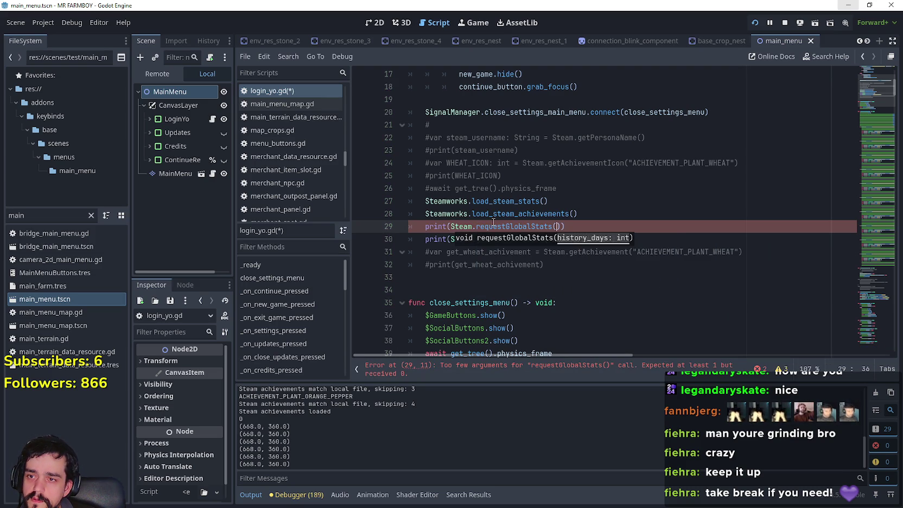
type("1")
left_click(469, 251)
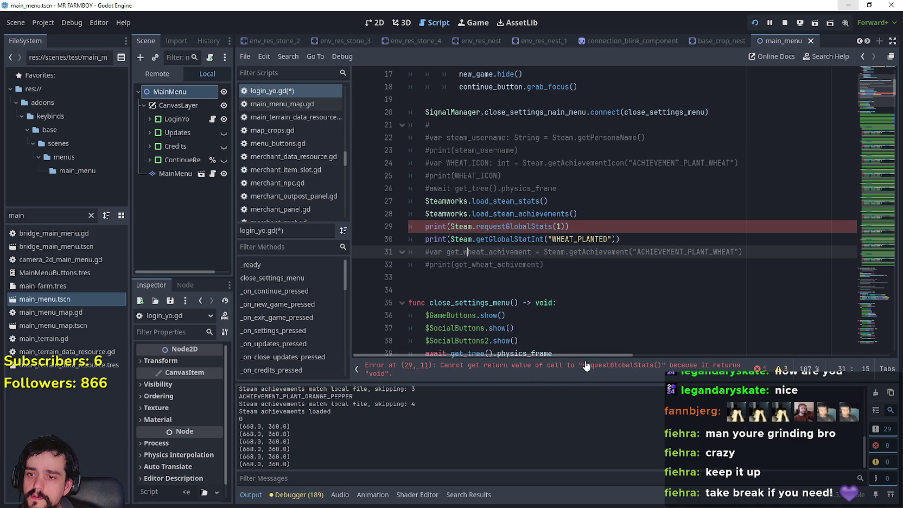
left_click(563, 226)
key("BackSpace")
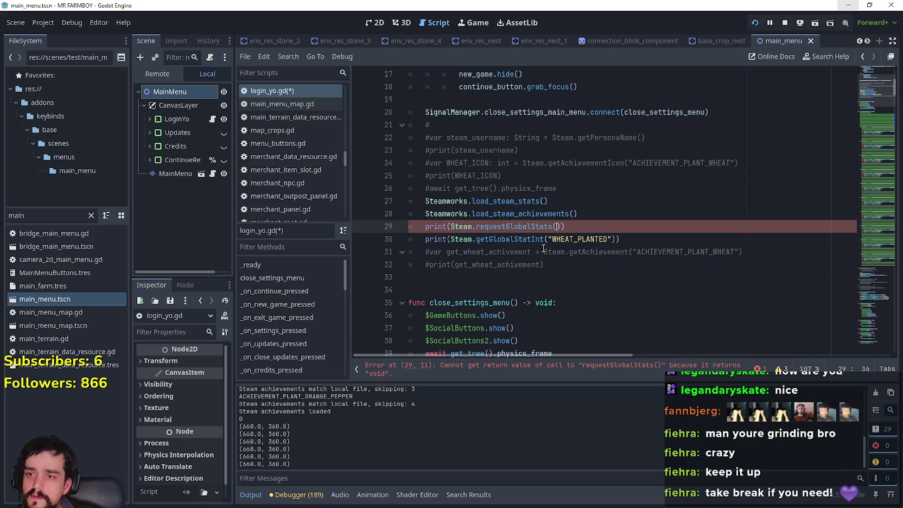
mouse_move(528, 230)
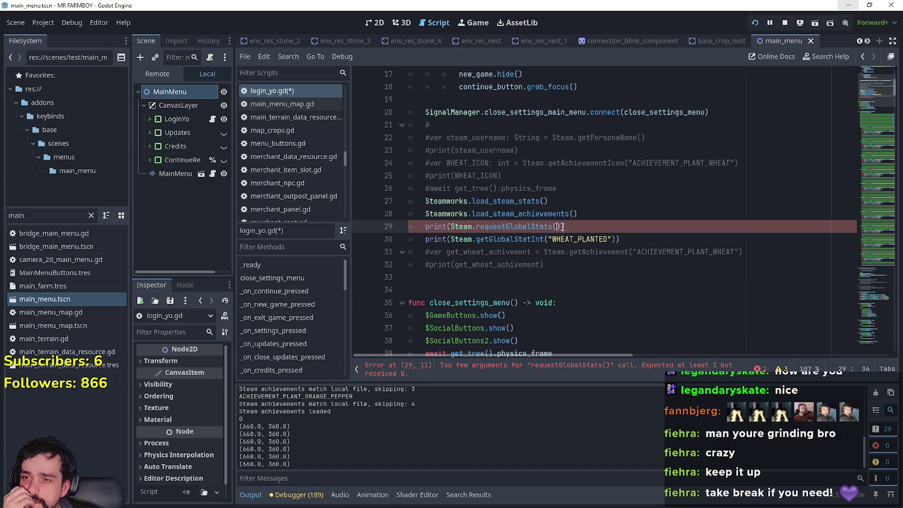
Comment out the requestGlobalStats print on line 29 with a leading #.
left_click_drag(565, 226, 421, 227)
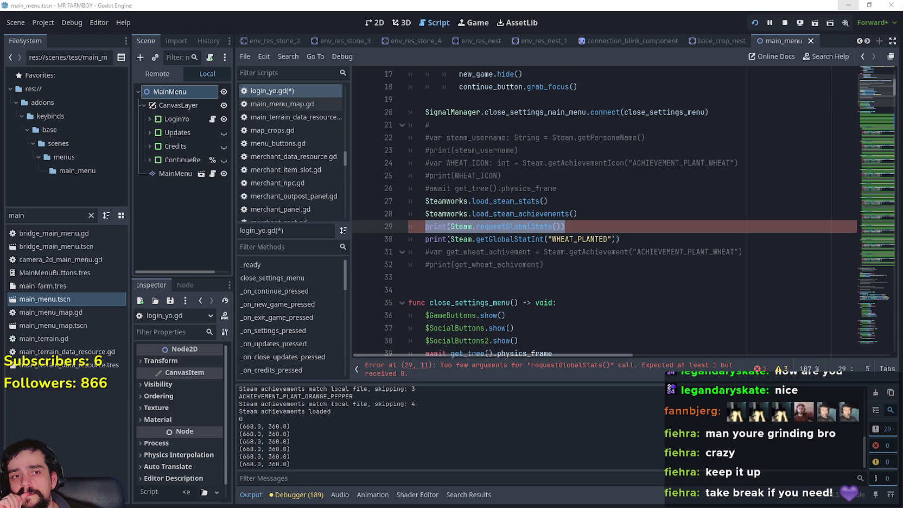
left_click(589, 229)
mouse_move(589, 229)
left_mouse_down()
mouse_move(322, 213)
mouse_move(356, 230)
left_mouse_up()
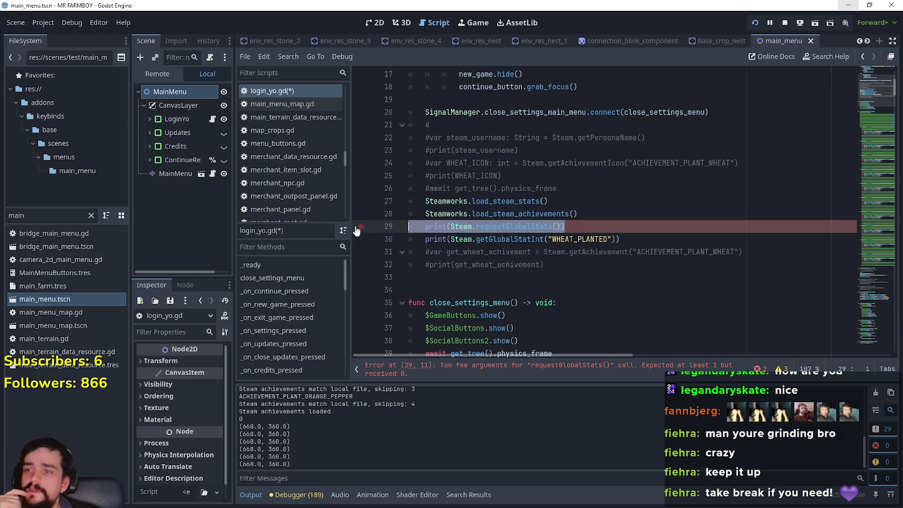
left_click(425, 226)
type("#")
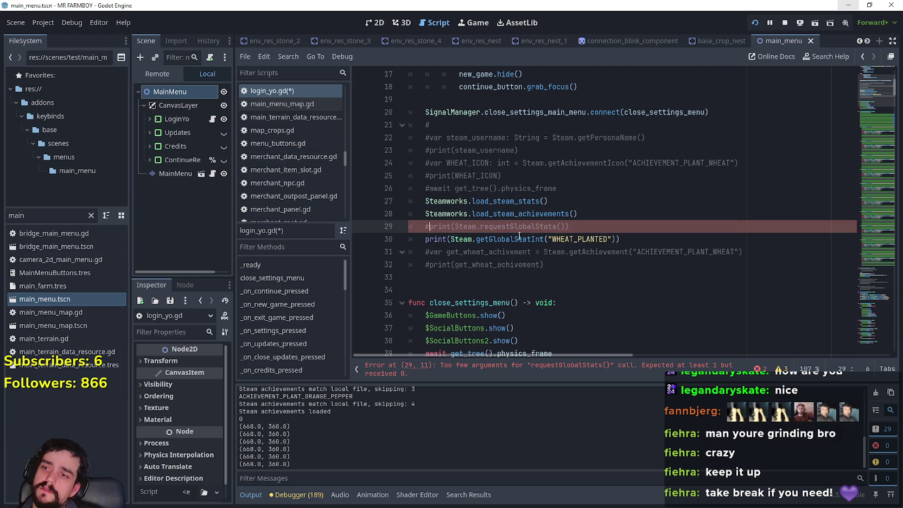
Highlight ACHIEVEMENT_PLANT_WHEAT and WHEAT_PLANTED, then select the file filter text.
scroll(620, 252, "up", 4)
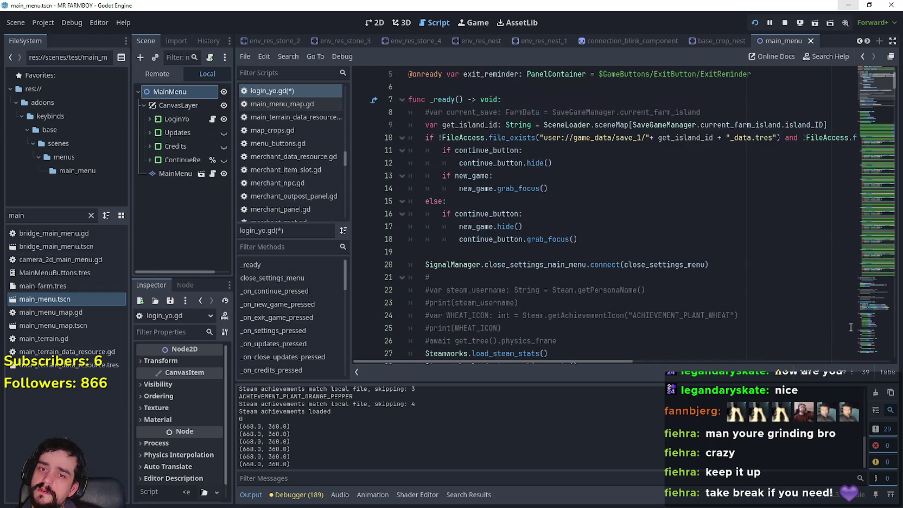
scroll(671, 164, "down", 4)
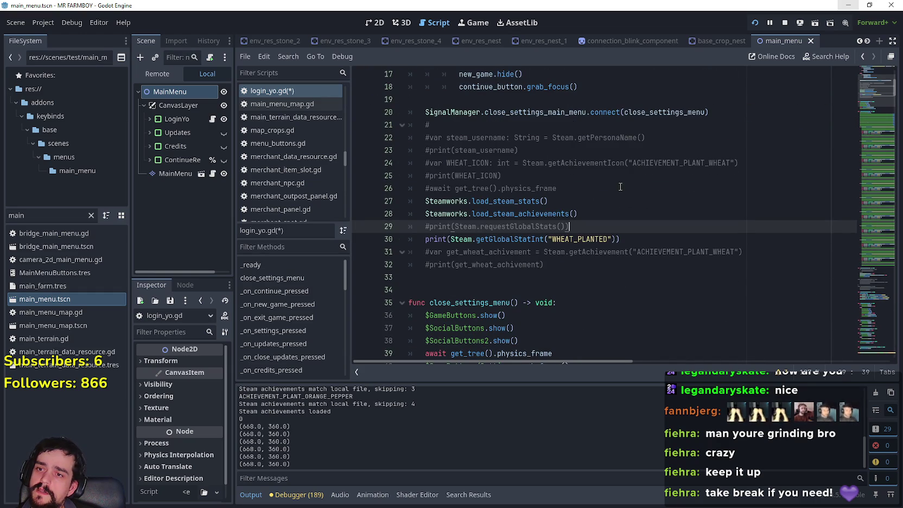
double_click(672, 165)
double_click(580, 238)
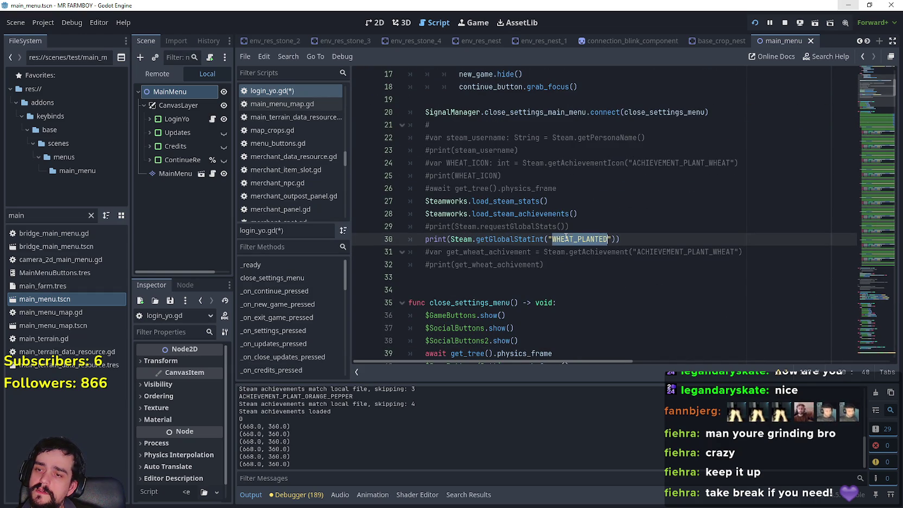
double_click(16, 215)
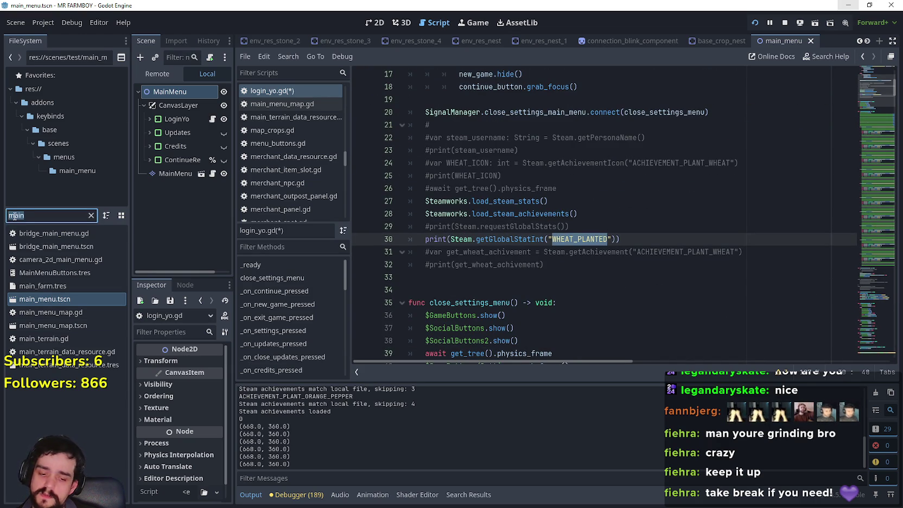
Filter for 'st', open steamworks.gd, and highlight ACHIEVEMENT_PLANT_WHEAT in the SteamAchivements enum.
type("steam")
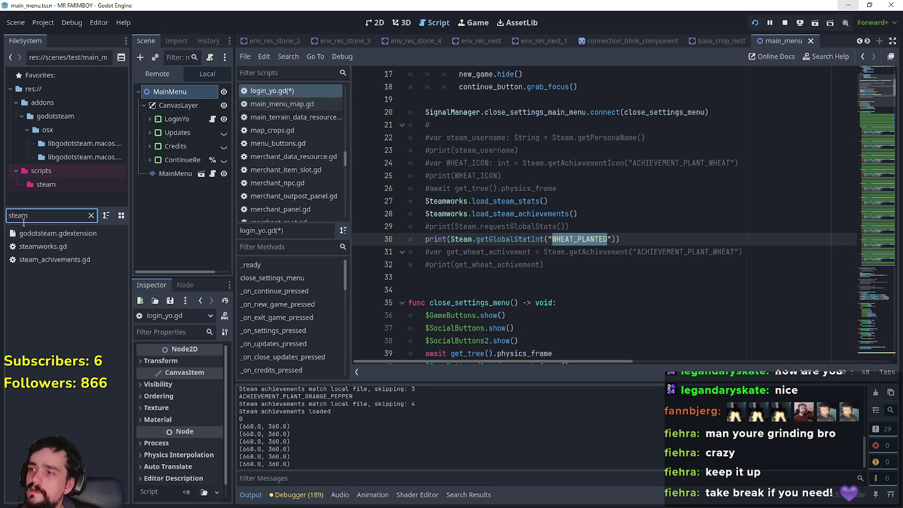
double_click(73, 259)
left_click(553, 194)
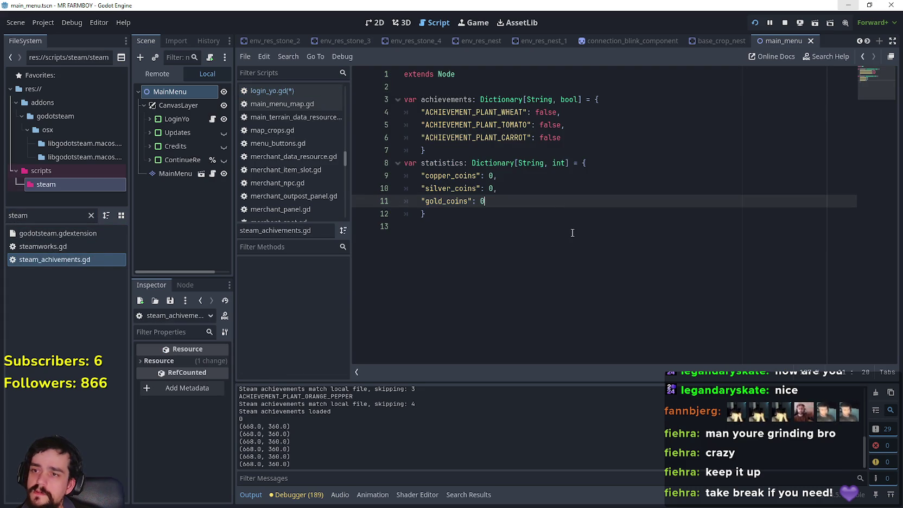
double_click(43, 247)
scroll(558, 281, "up", 13)
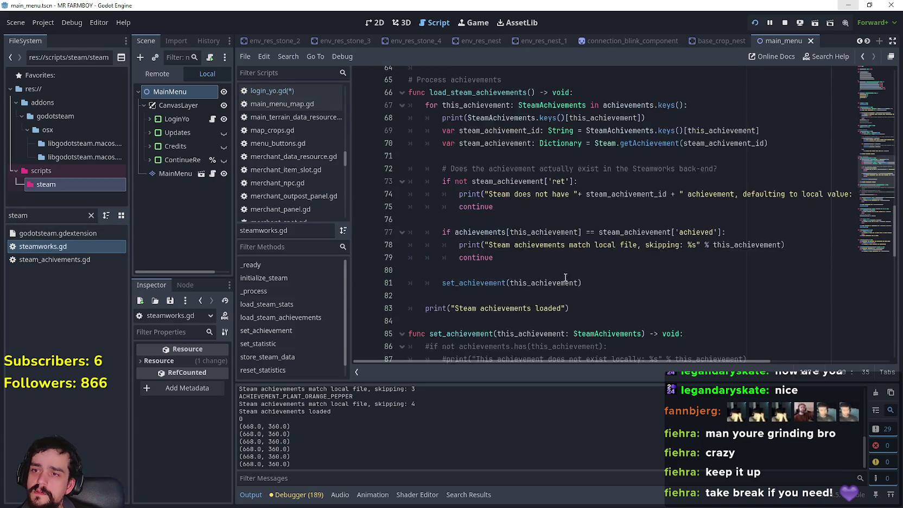
scroll(571, 273, "up", 12)
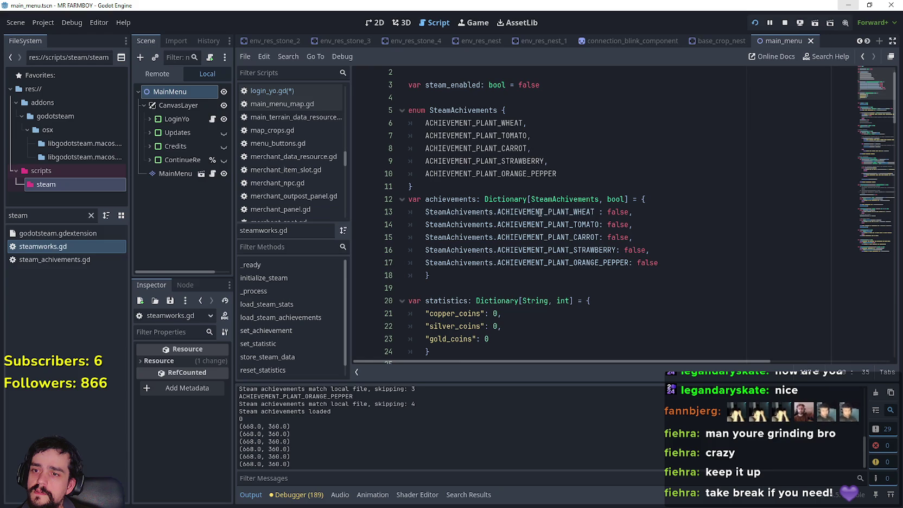
double_click(542, 213)
double_click(474, 123)
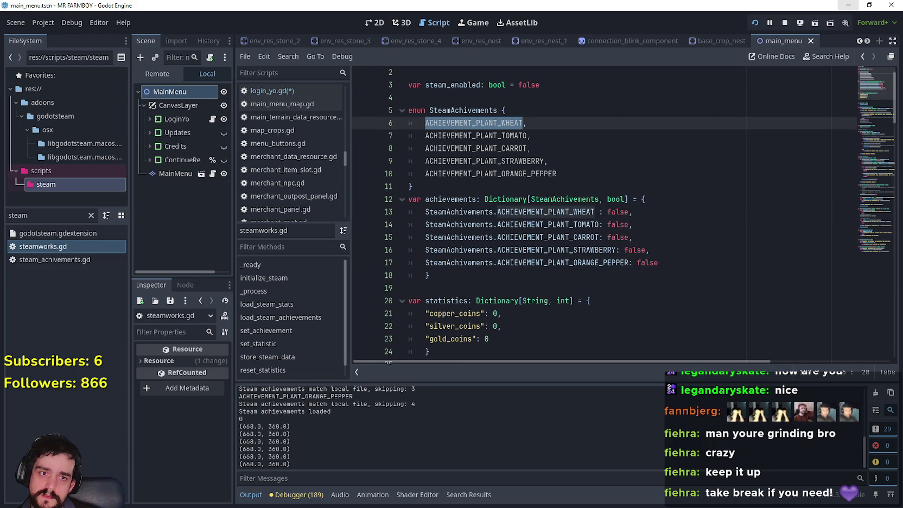
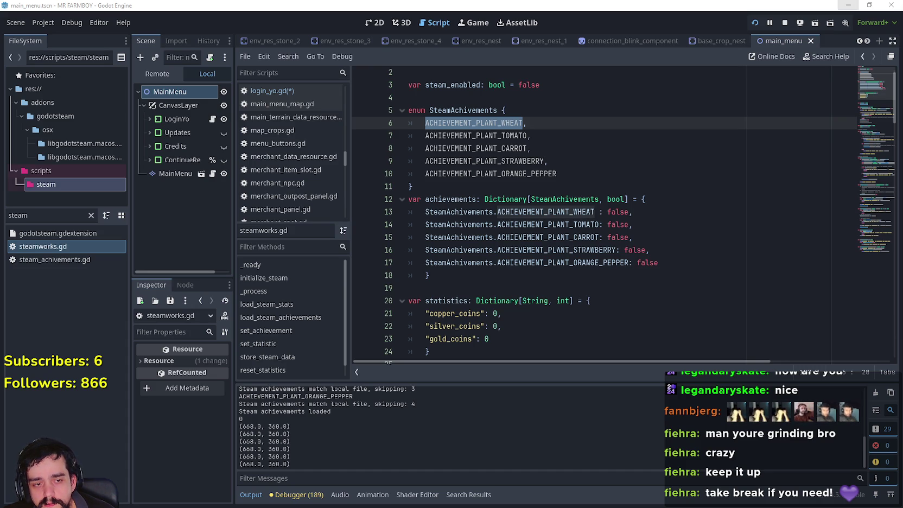
Minimize Spotify and the MR FARMBOY Localization sheet, leave the caret on line 17 of steamworks.gd, and switch to the browser.
key("alt+Tab")
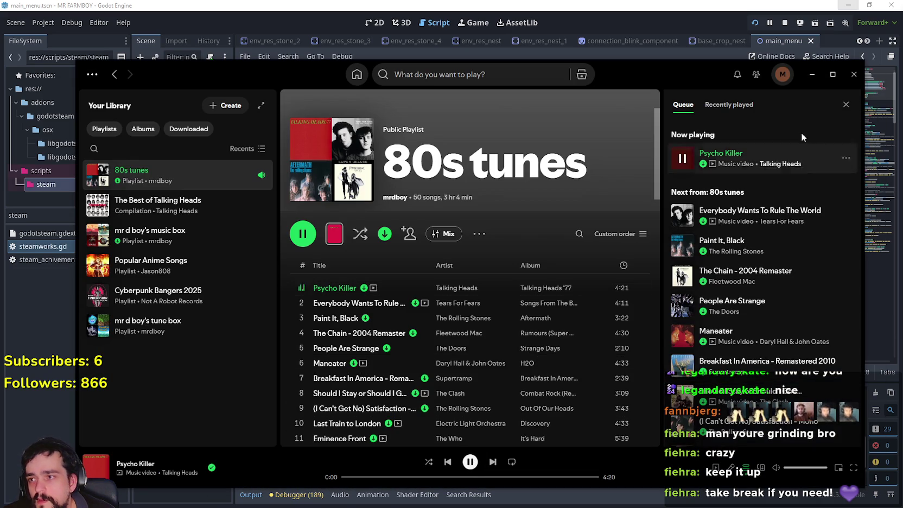
left_click(812, 74)
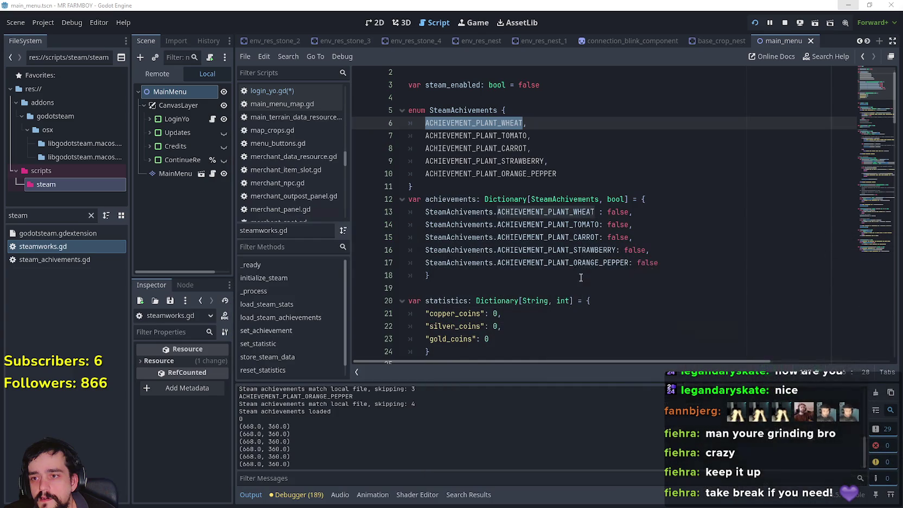
left_click(579, 263)
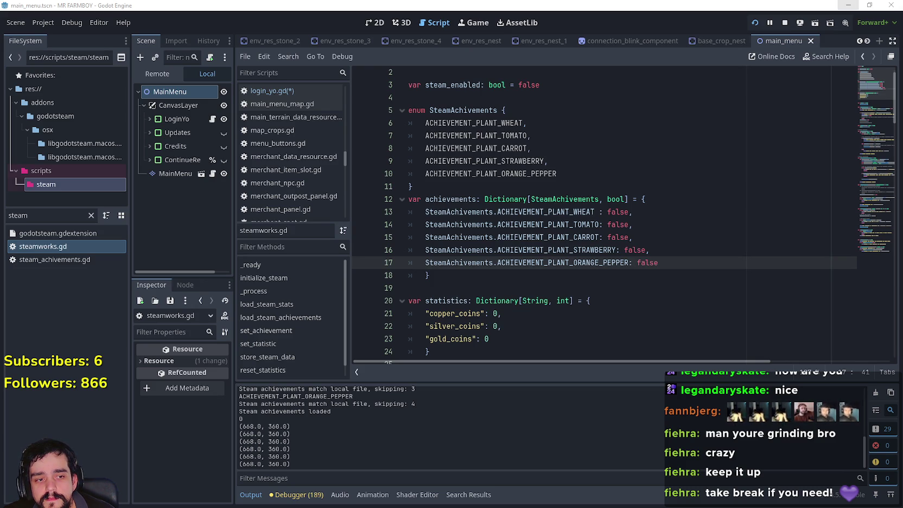
key("alt+Tab")
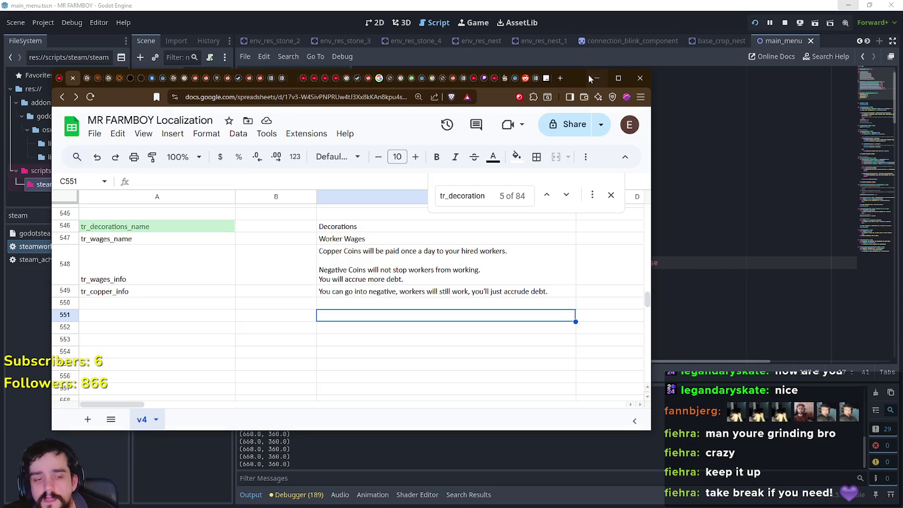
left_click(596, 80)
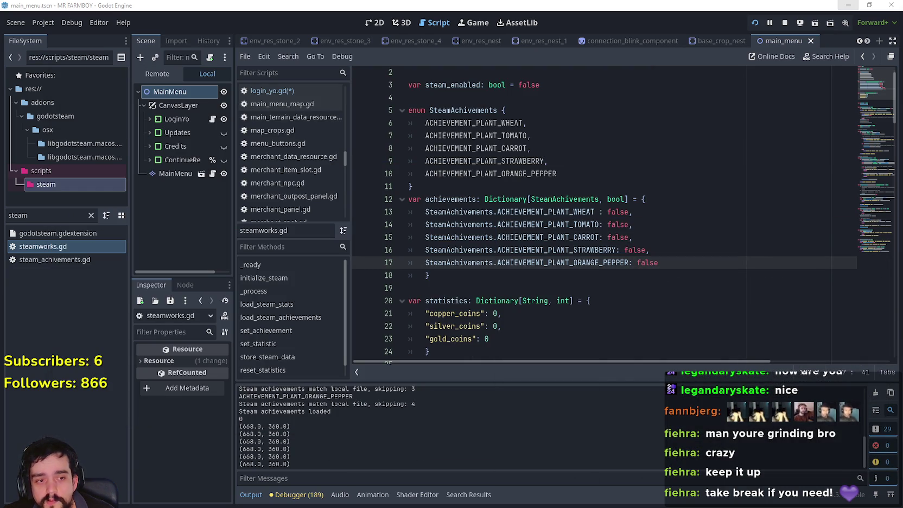
key("alt+Tab")
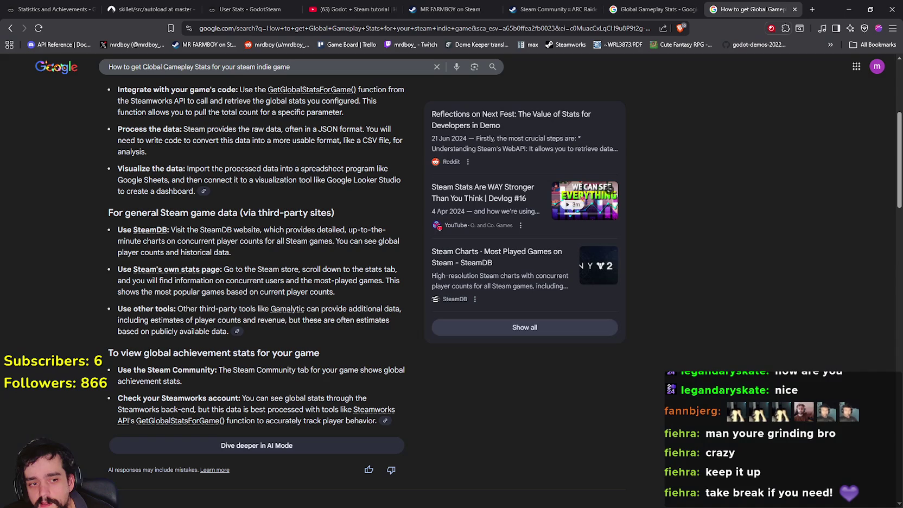
Show the top of the ARC Raiders Global Gameplay Stats page and select 'Gameplay' in its heading.
left_click(537, 7)
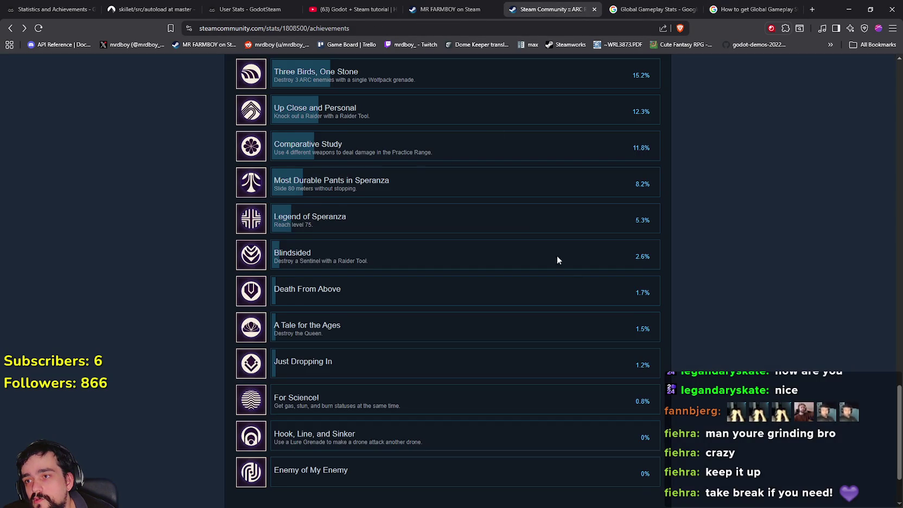
scroll(590, 281, "up", 12)
scroll(591, 268, "up", 15)
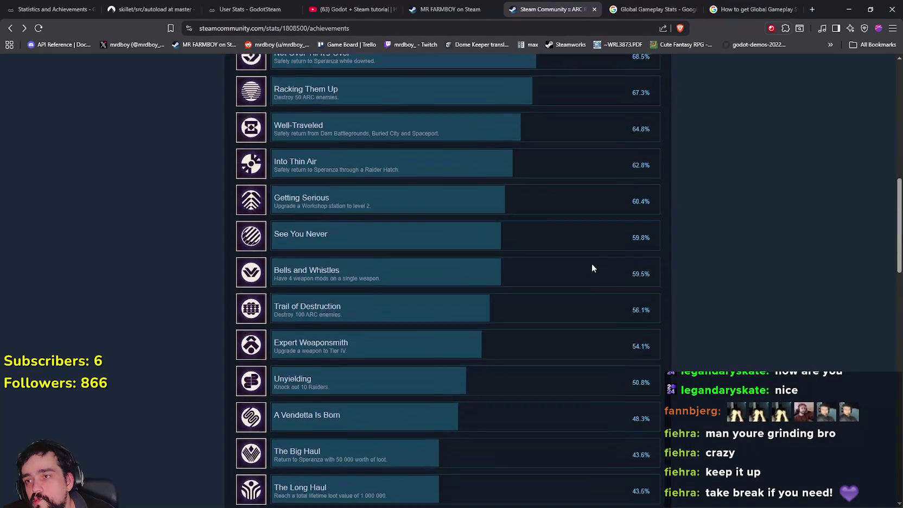
double_click(300, 121)
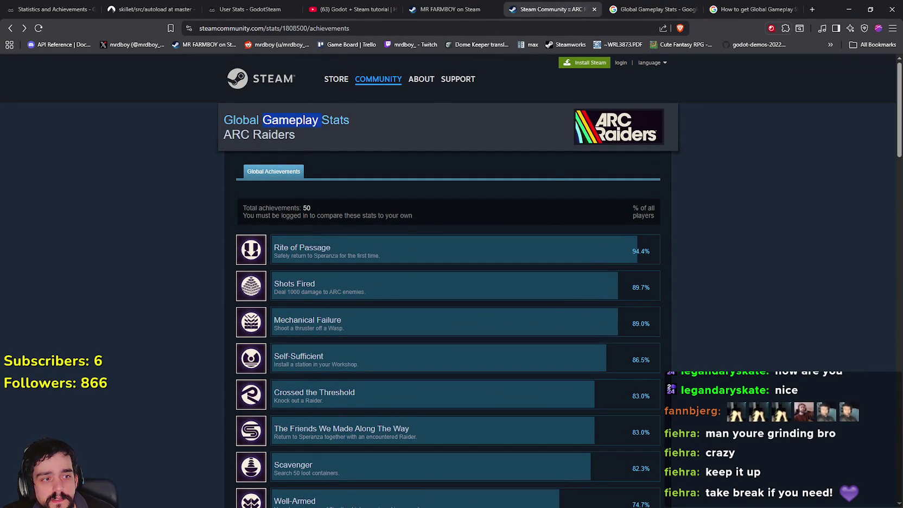
key("alt+Tab")
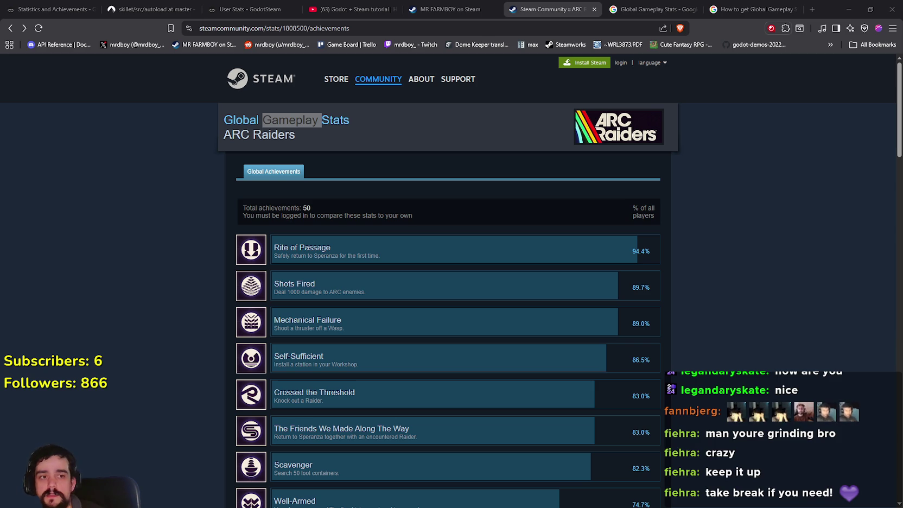
left_click(457, 8)
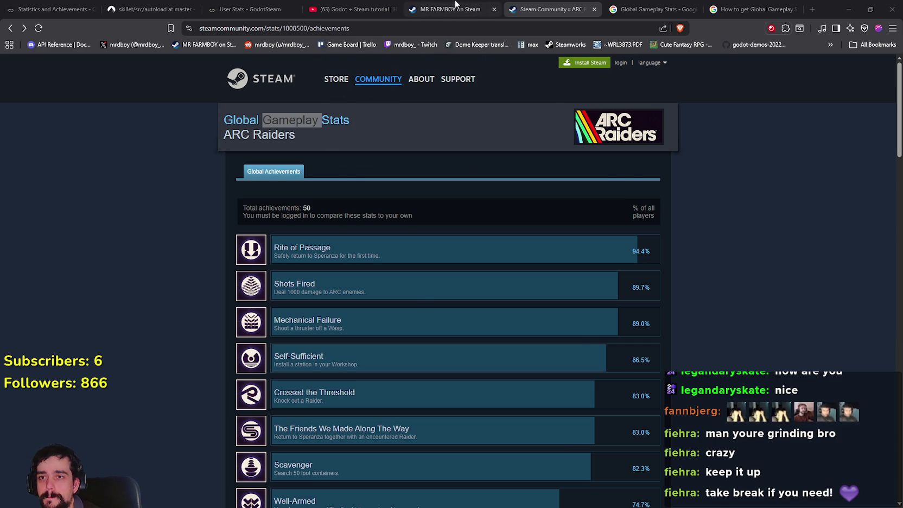
Copy the MR FARMBOY store page address and load it in a new tab.
scroll(429, 236, "up", 8)
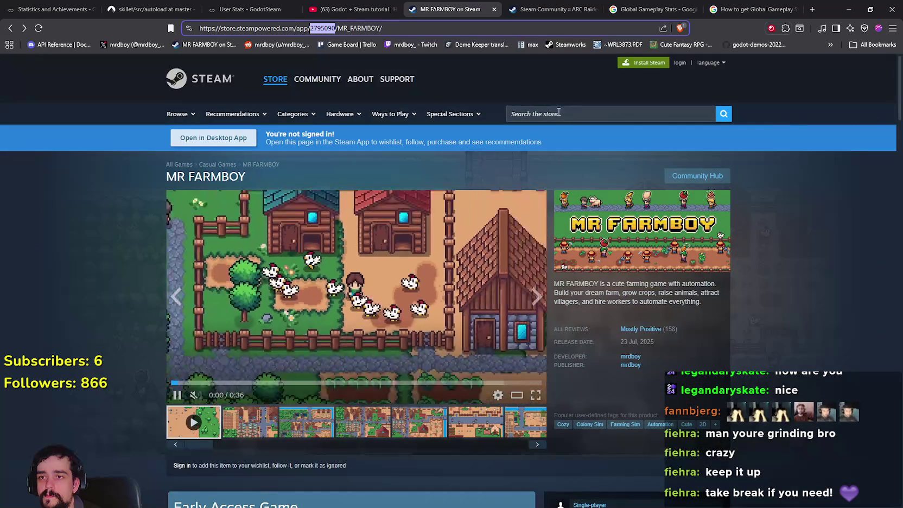
right_click(197, 80)
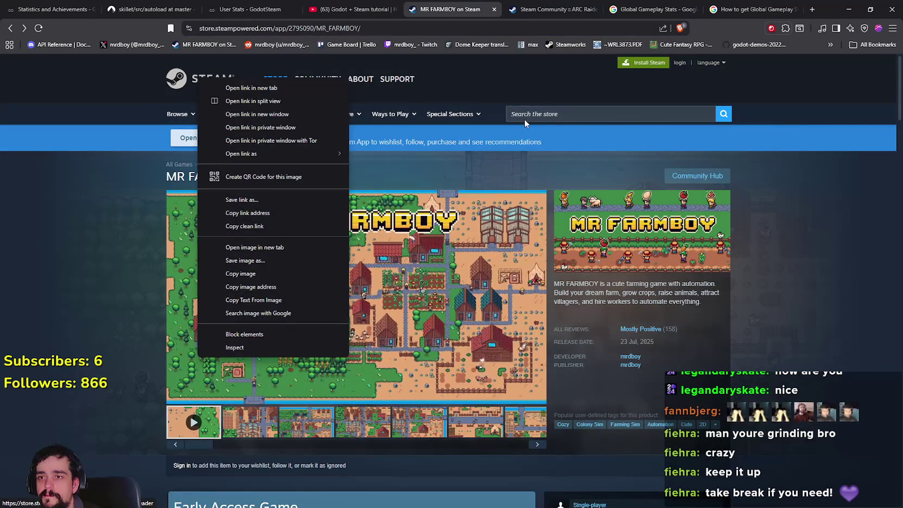
left_click(597, 27)
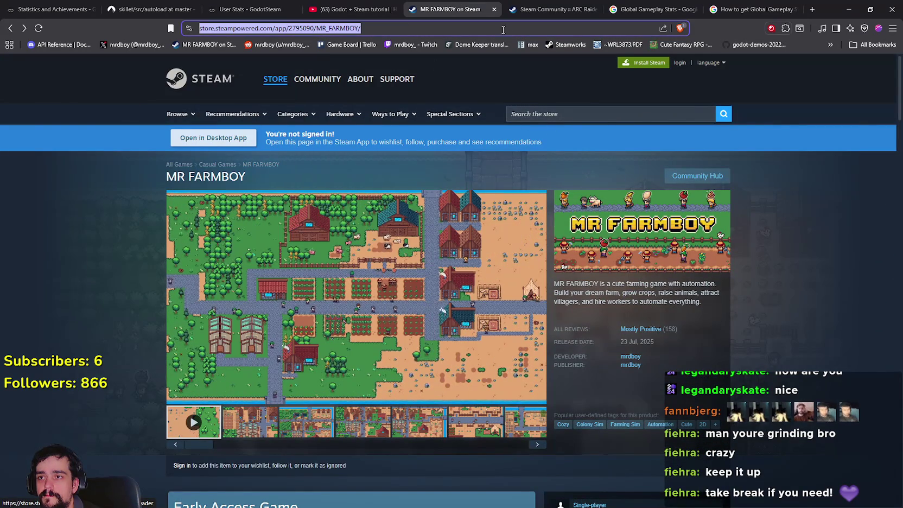
key("ctrl+c")
left_click(812, 10)
key("ctrl+v")
key("Return")
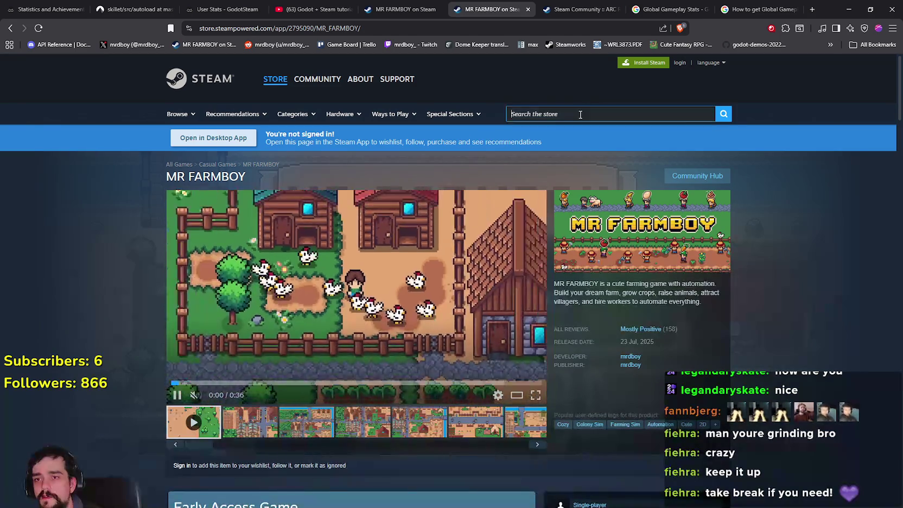
Search the store for 'Click and', open Click and Conquer, and select its app ID 3267900.
left_click(594, 115)
type("Click and")
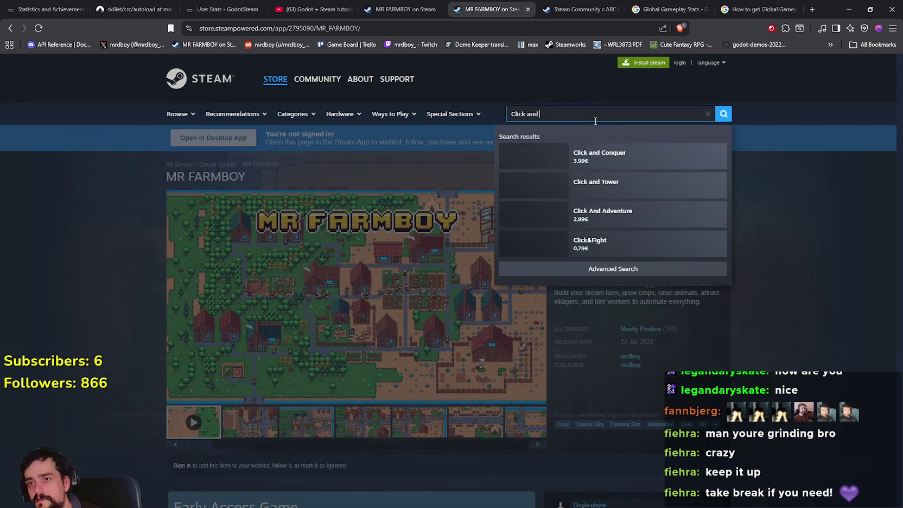
left_click(591, 154)
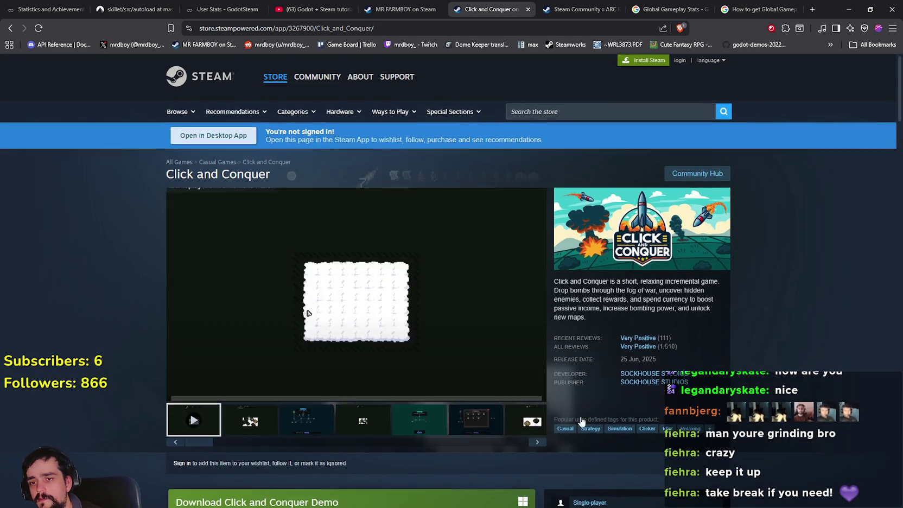
scroll(595, 401, "down", 10)
scroll(593, 400, "down", 3)
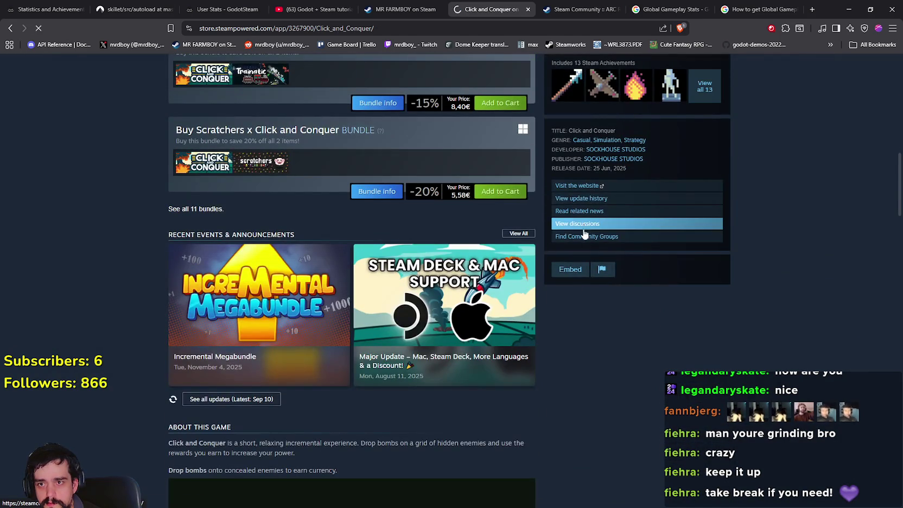
left_click(581, 225)
left_click(10, 28)
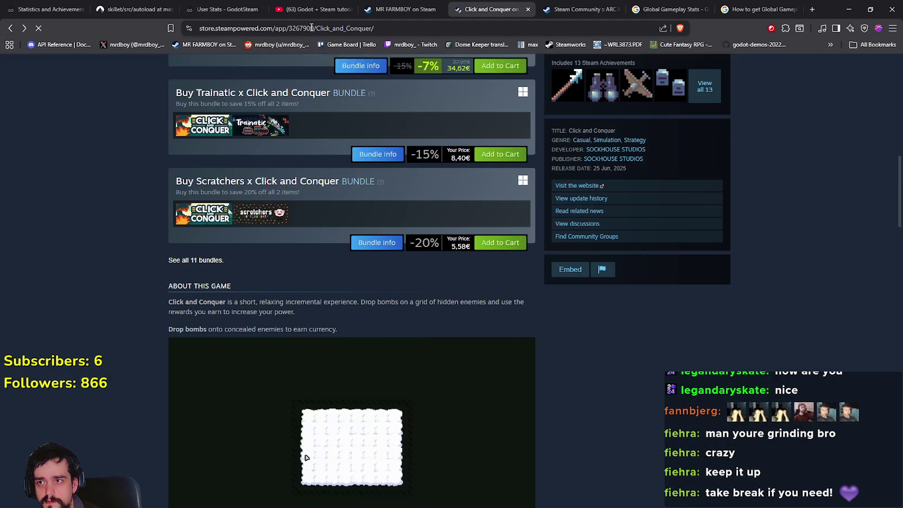
left_click(311, 28)
double_click(312, 28)
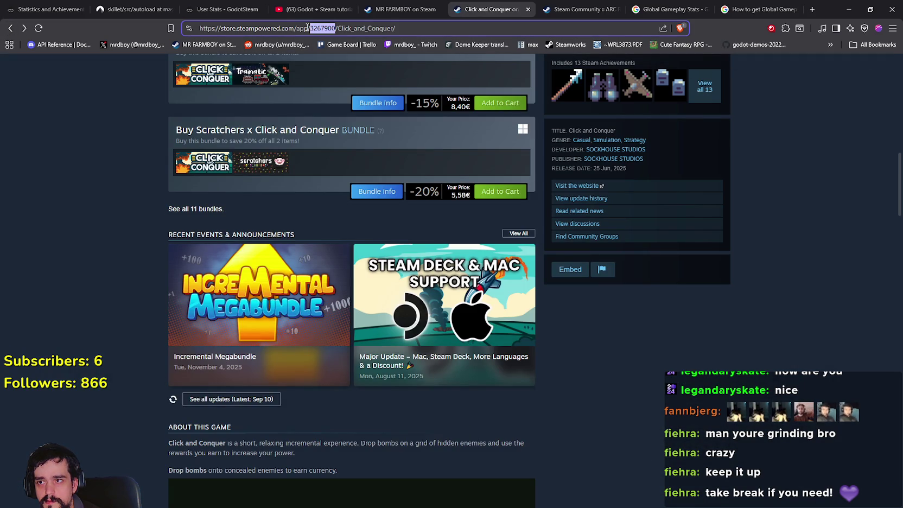
Swap another app ID into the ARC Raiders stats address, load it, then go back.
left_click(594, 6)
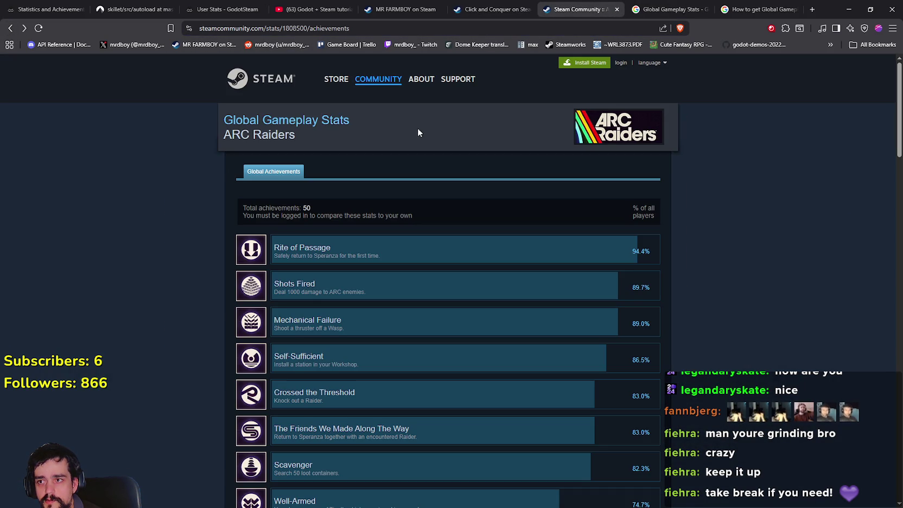
left_click(669, 6)
left_click(578, 9)
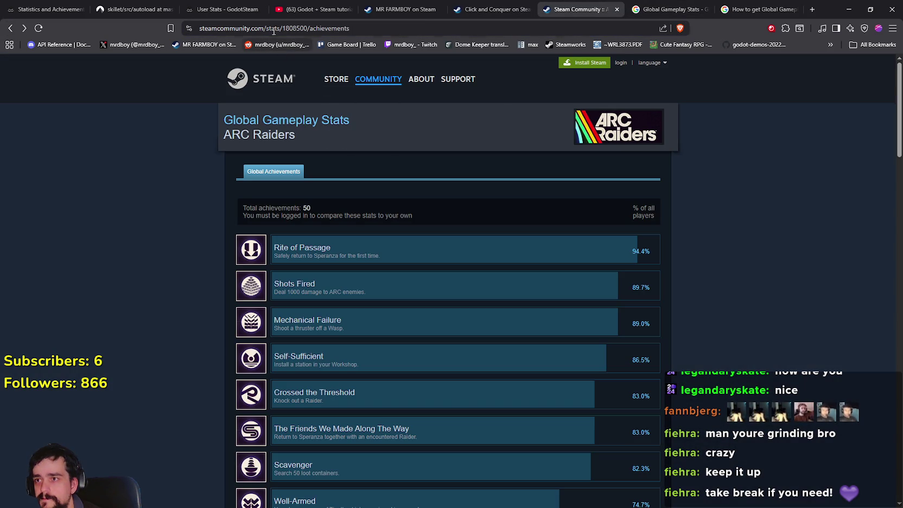
left_click(301, 28)
key("ctrl+v")
key("Return")
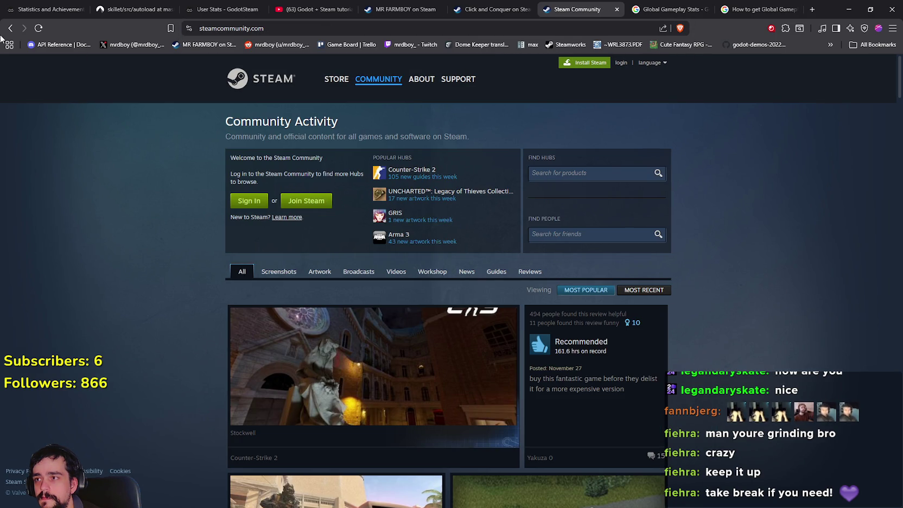
left_click(10, 27)
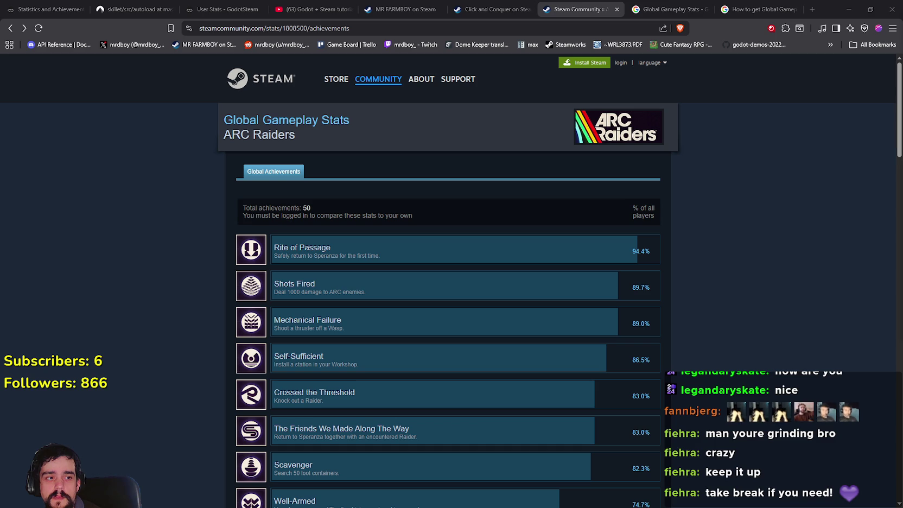
Look over the Click and Conquer store page.
left_click(514, 6)
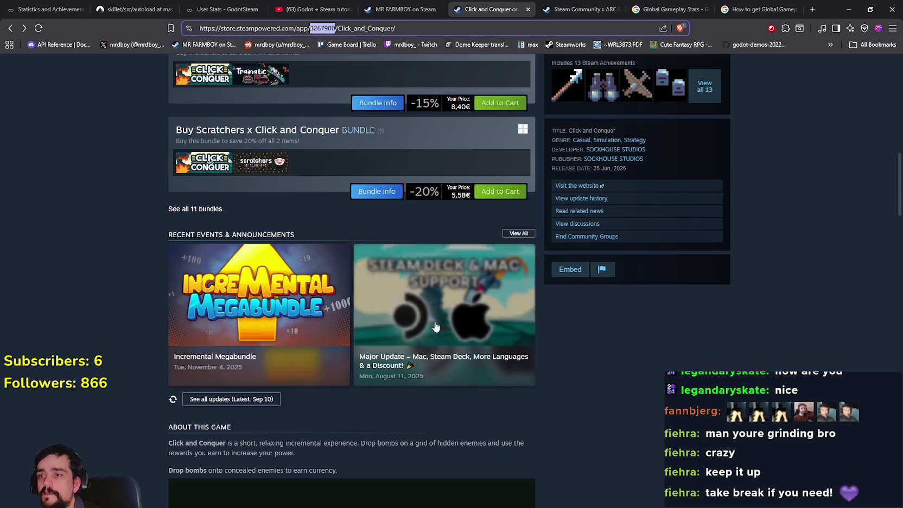
scroll(658, 426, "up", 4)
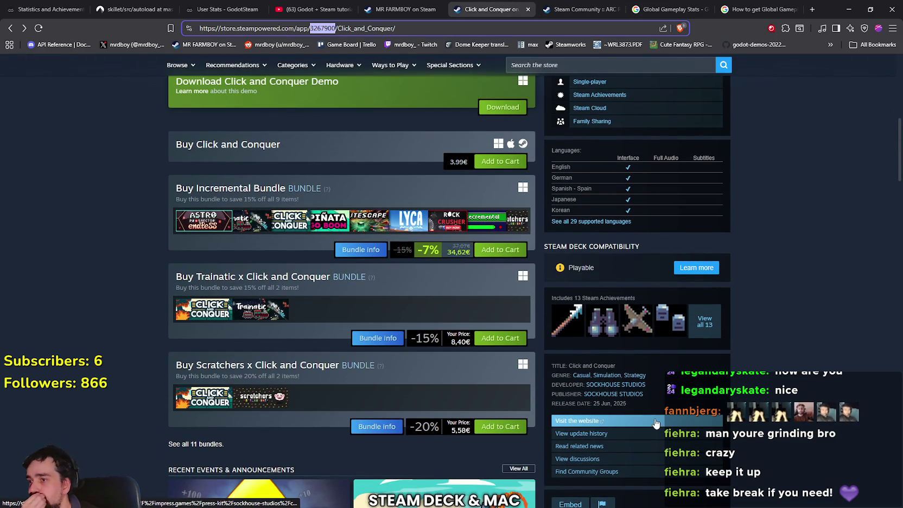
mouse_move(266, 306)
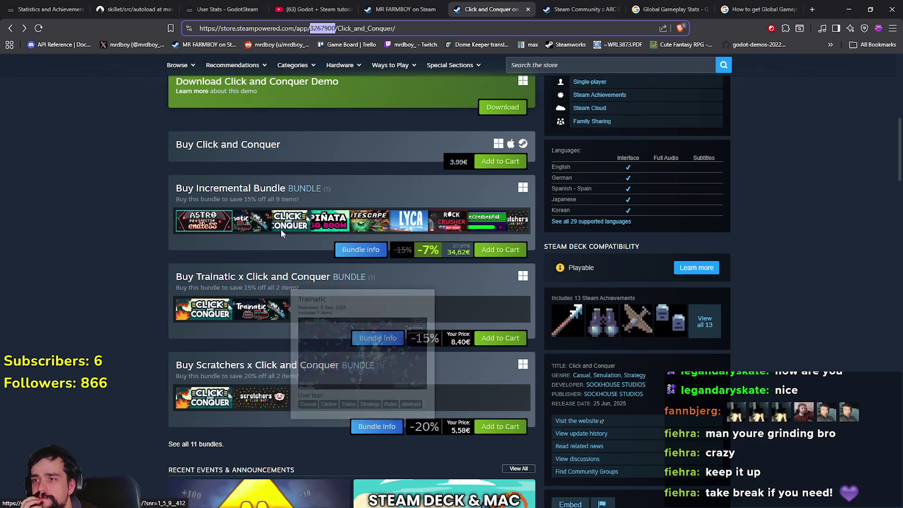
scroll(309, 348, "down", 3)
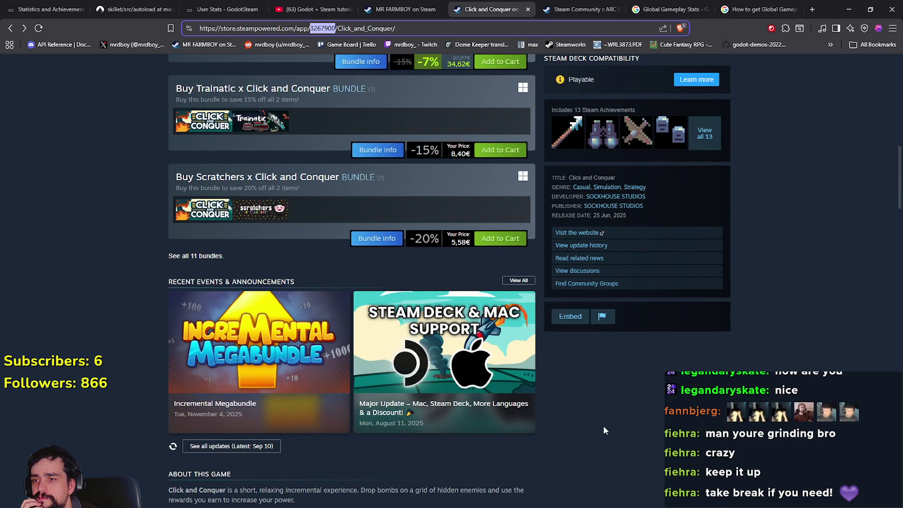
scroll(603, 426, "up", 7)
scroll(604, 425, "up", 3)
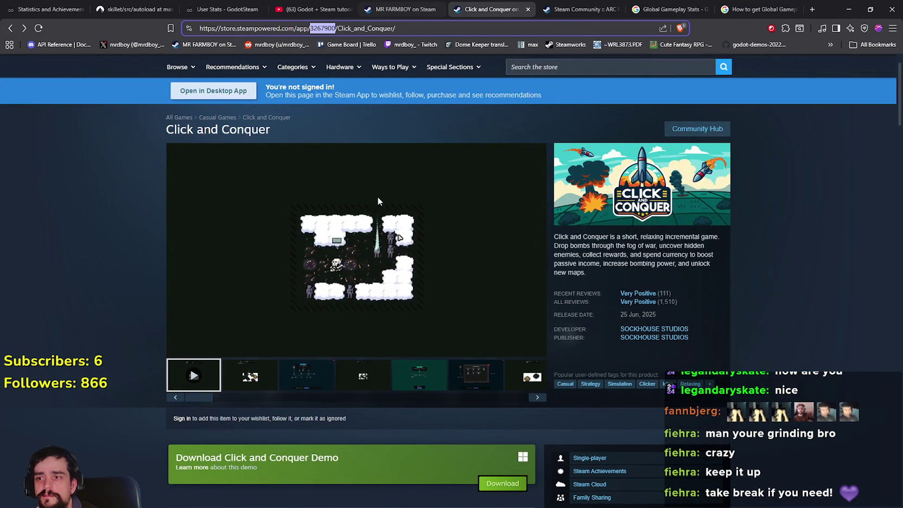
Reload and browse the MR FARMBOY store page, then return to the Global Gameplay Stats results.
left_click(403, 8)
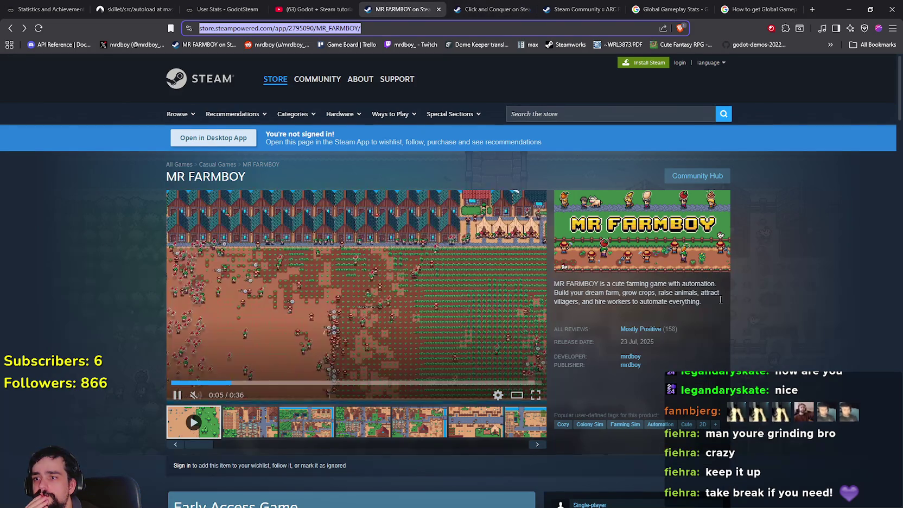
scroll(813, 376, "down", 6)
right_click(769, 375)
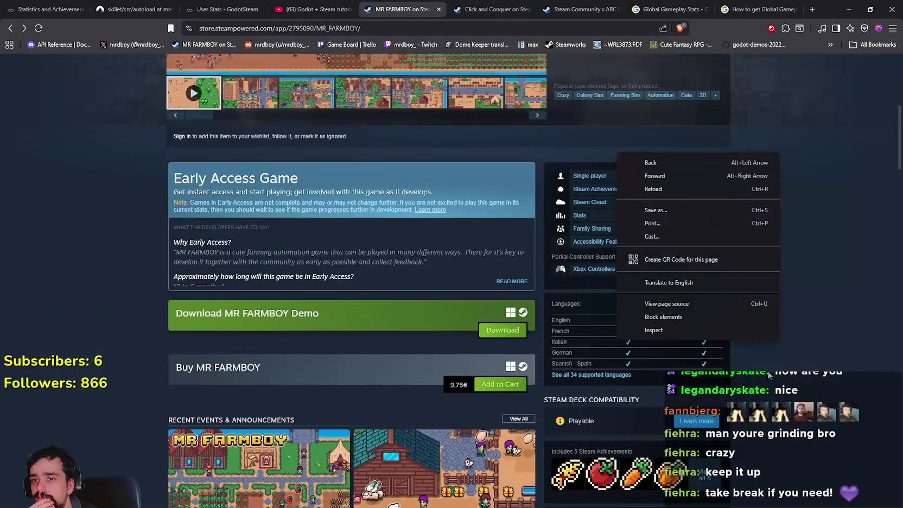
left_click(682, 190)
scroll(760, 328, "down", 3)
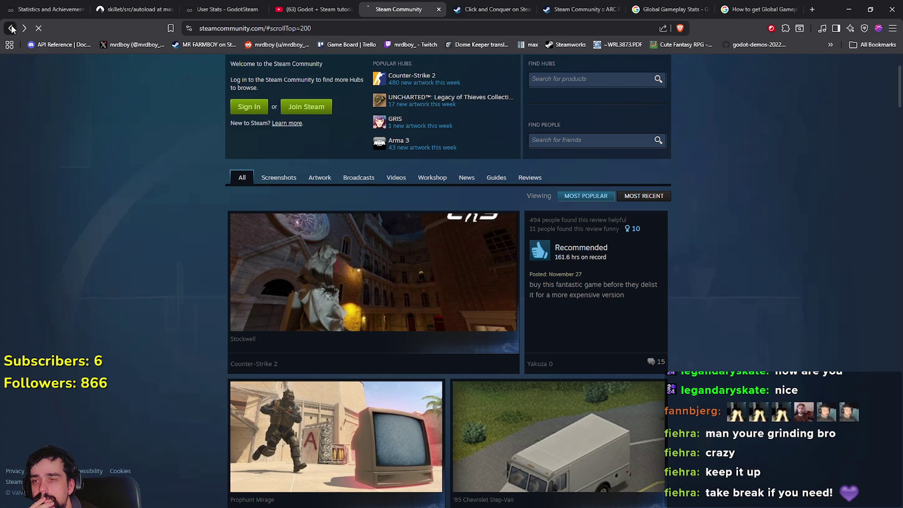
left_click(12, 28)
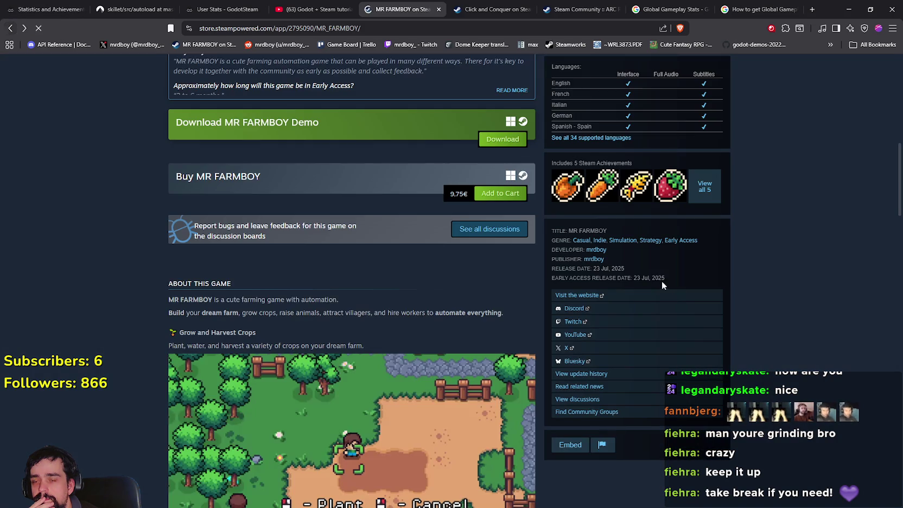
scroll(737, 321, "up", 5)
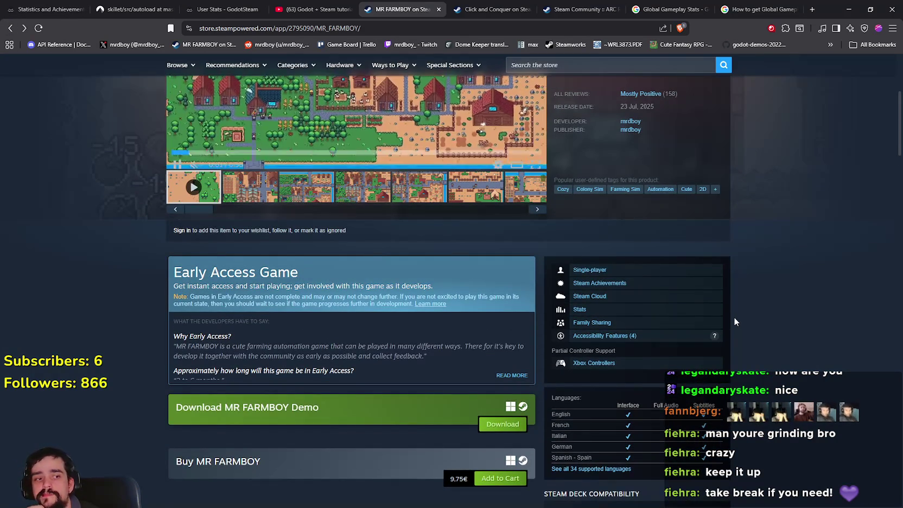
scroll(734, 322, "up", 3)
scroll(732, 317, "up", 2)
scroll(730, 316, "down", 2)
left_click(635, 6)
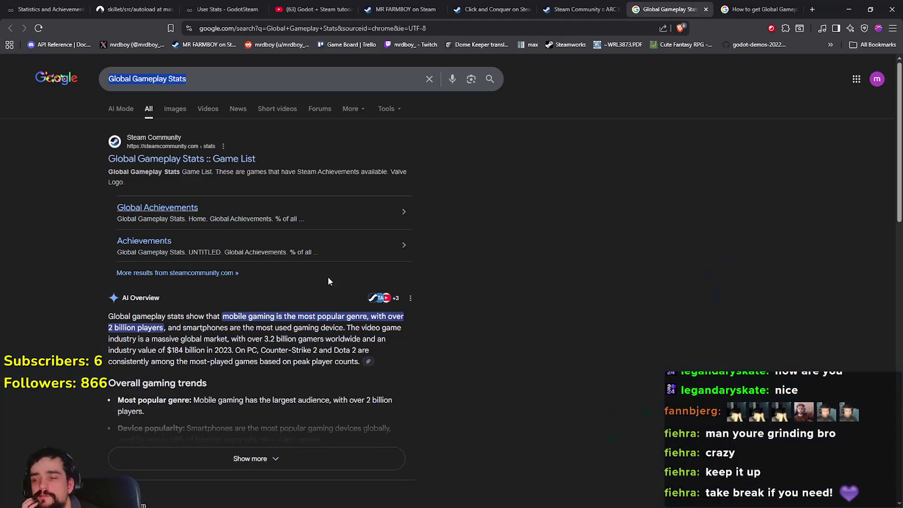
Locate the Steamworks Stats and Achievements documentation result and select its snippet text.
scroll(444, 383, "down", 10)
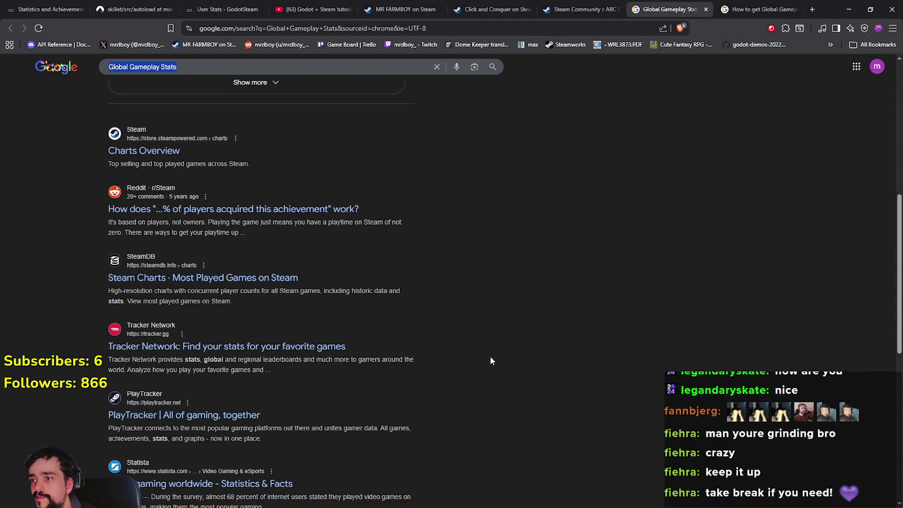
scroll(491, 358, "down", 3)
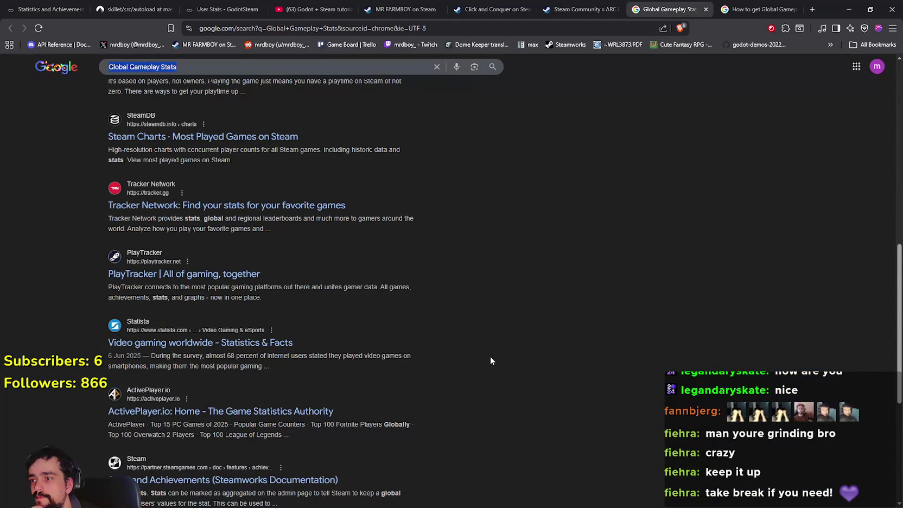
scroll(491, 361, "down", 2)
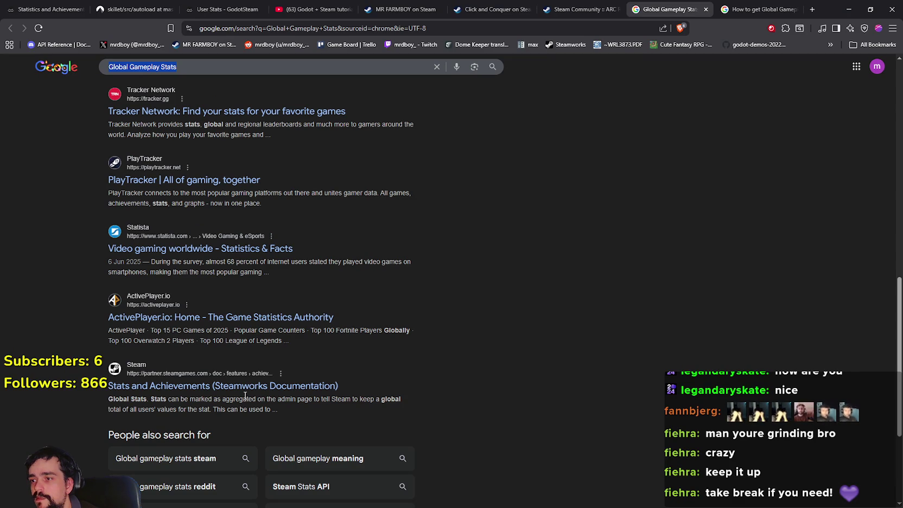
left_click(166, 402)
double_click(165, 401)
mouse_move(165, 401)
left_mouse_down()
mouse_move(178, 400)
mouse_move(136, 415)
mouse_move(273, 408)
left_mouse_up()
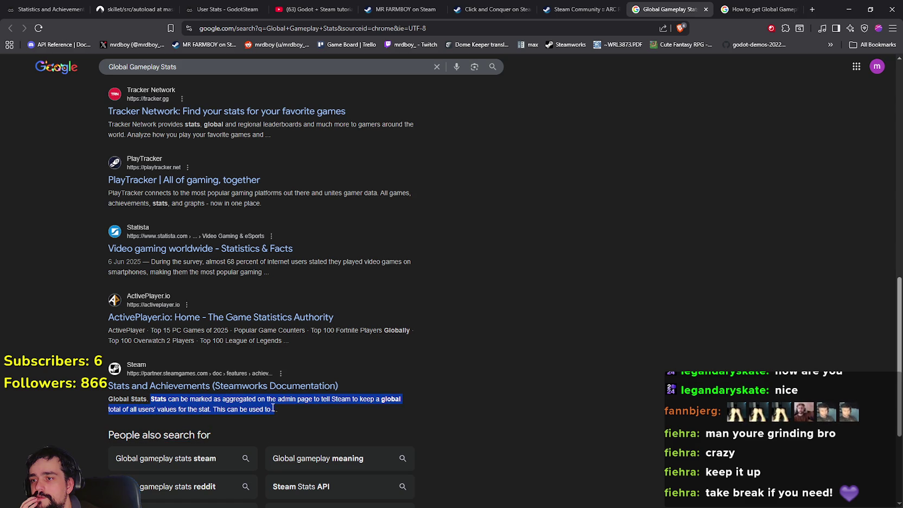
right_click(294, 387)
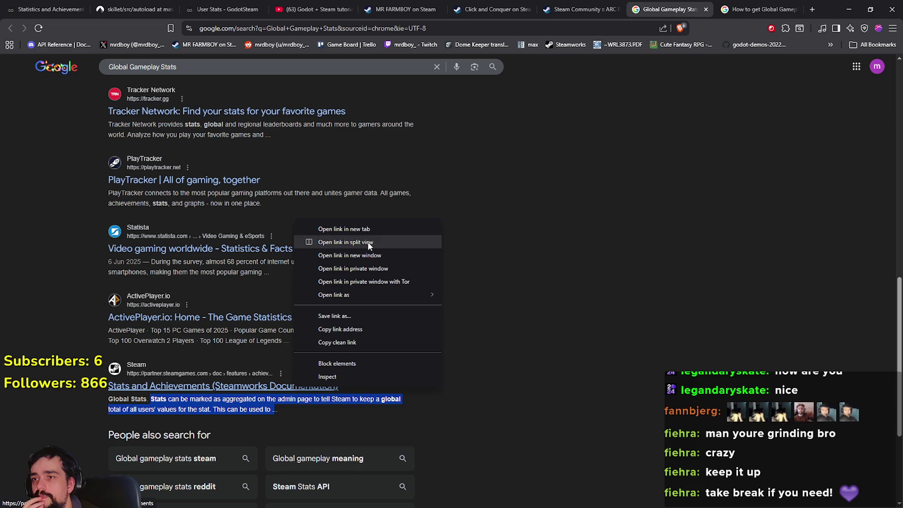
key("Escape")
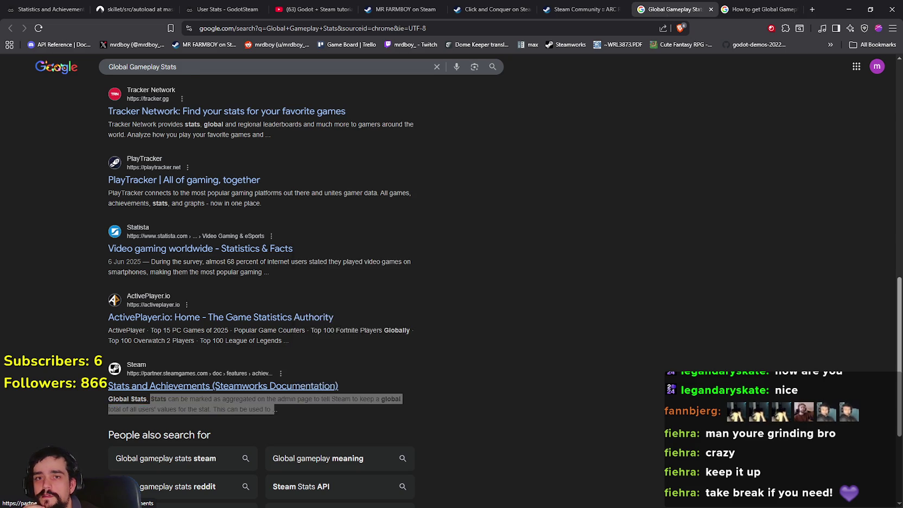
Close the Global Gameplay Stats tab and minimize the browser to return to steamworks.gd.
key("ctrl+w")
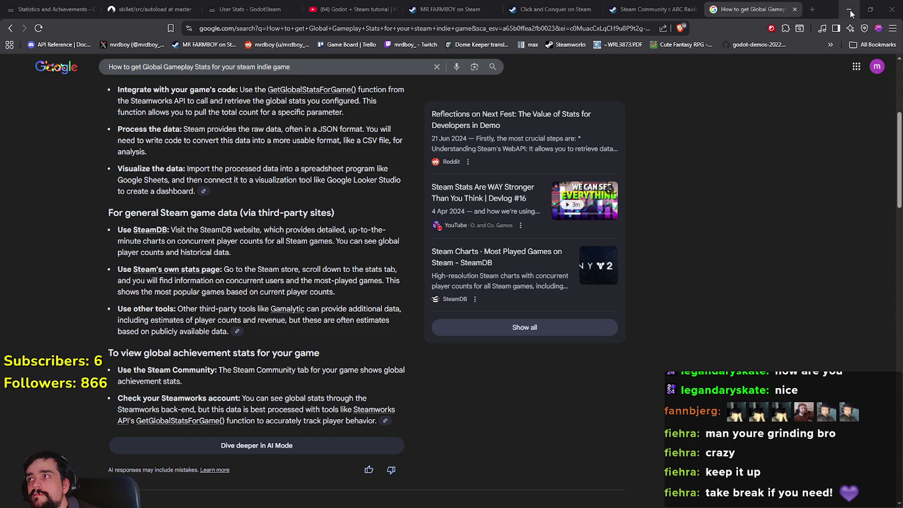
left_click(850, 14)
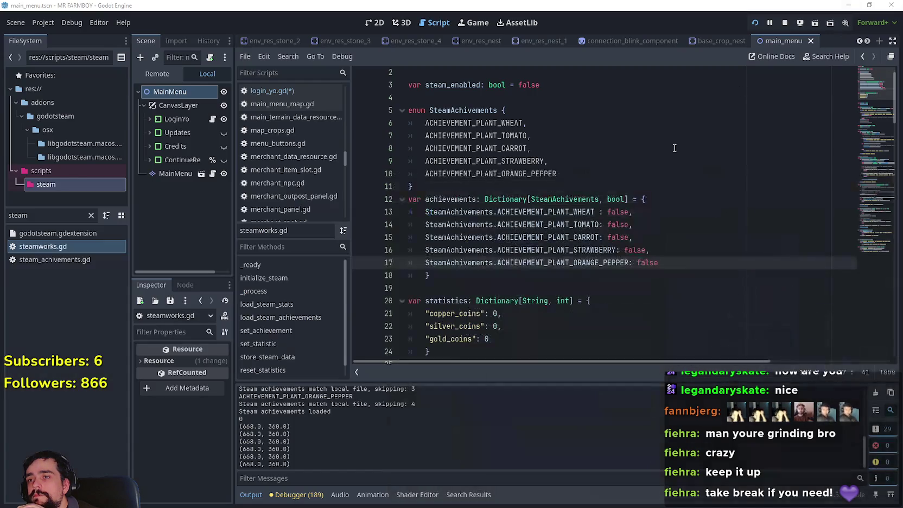
Replace the copper_coins key on line 21 of steamworks.gd with "PLANTED_WHEAT".
scroll(531, 264, "down", 3)
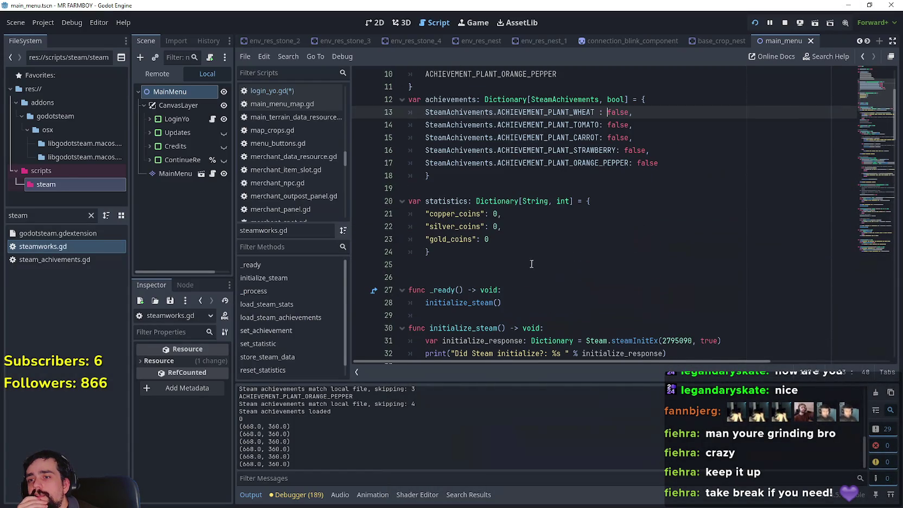
double_click(445, 213)
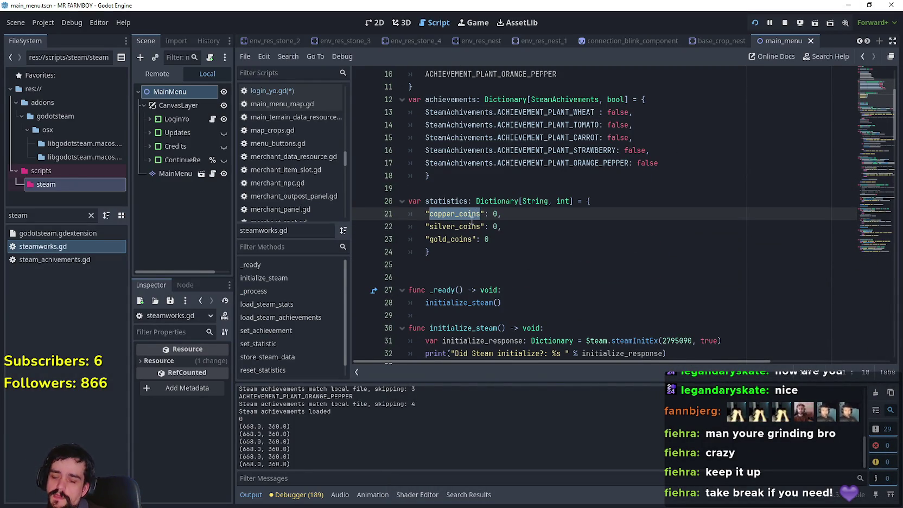
type("P")
key("BackSpace")
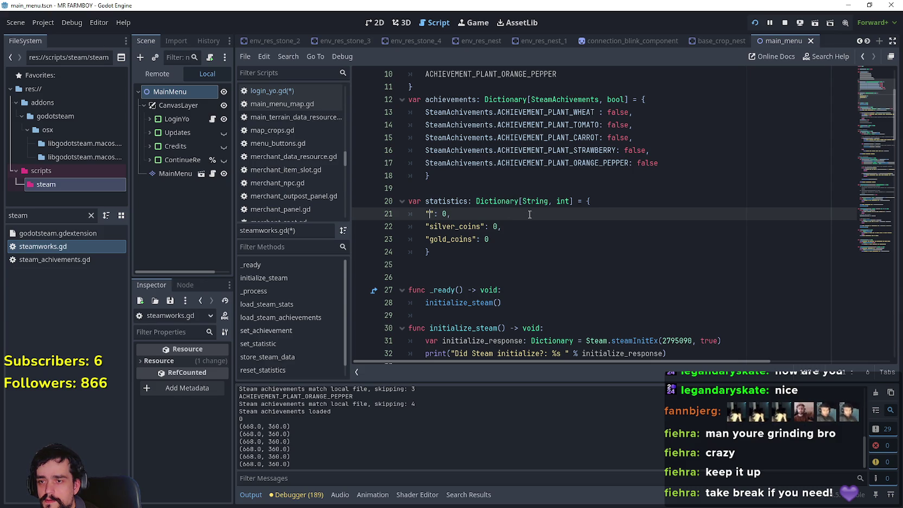
type("PLANTED_")
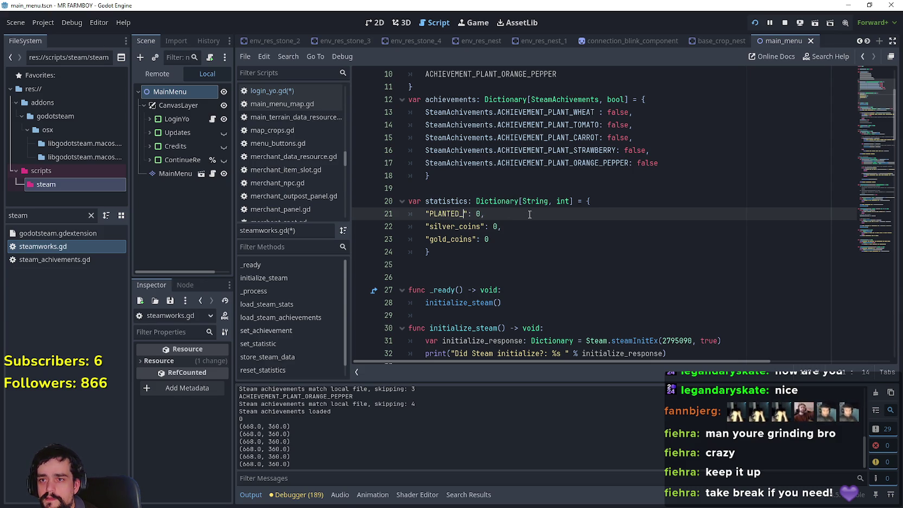
type("WHEAT")
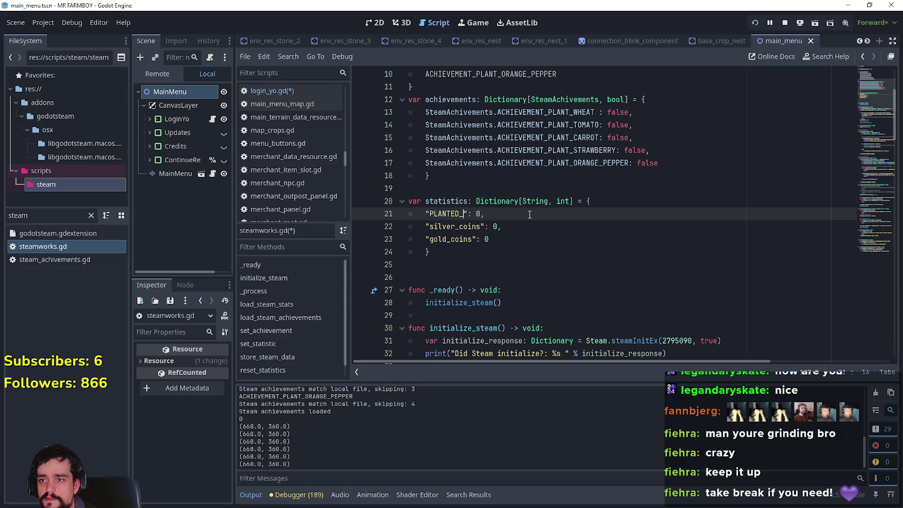
left_click(530, 214)
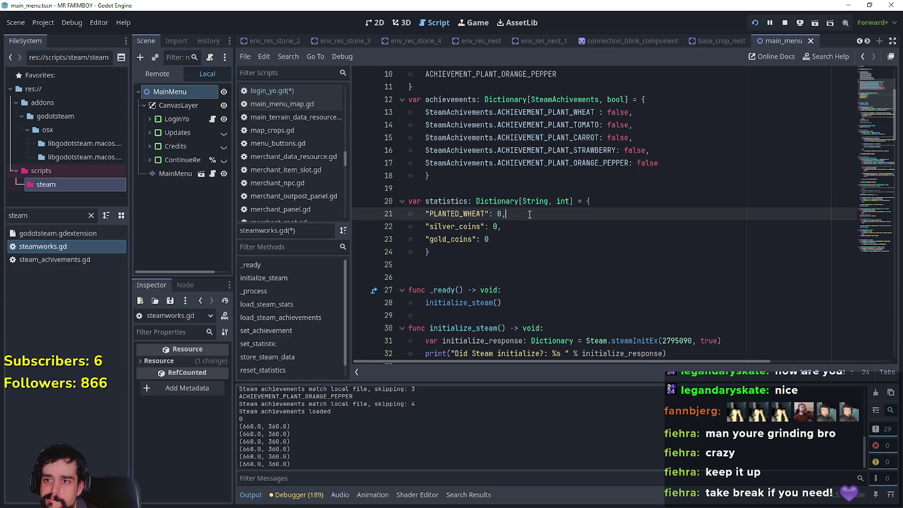
double_click(472, 214)
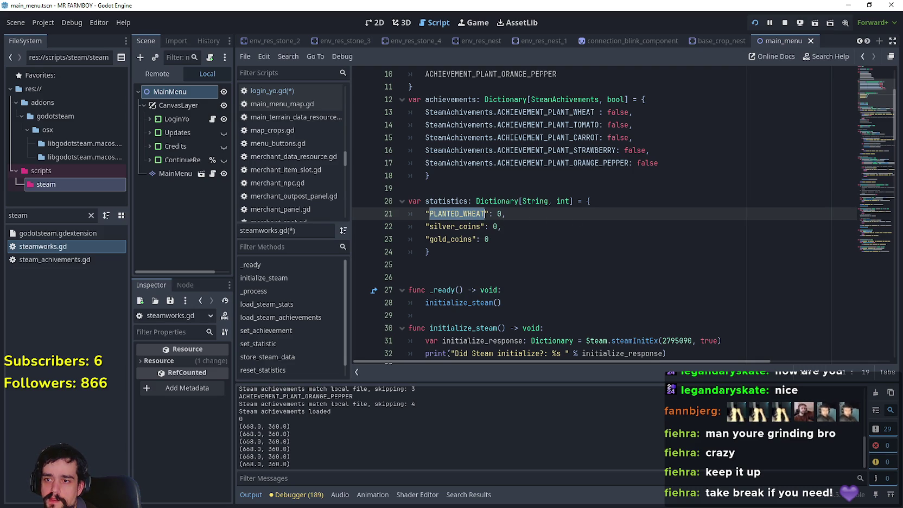
left_click(485, 214)
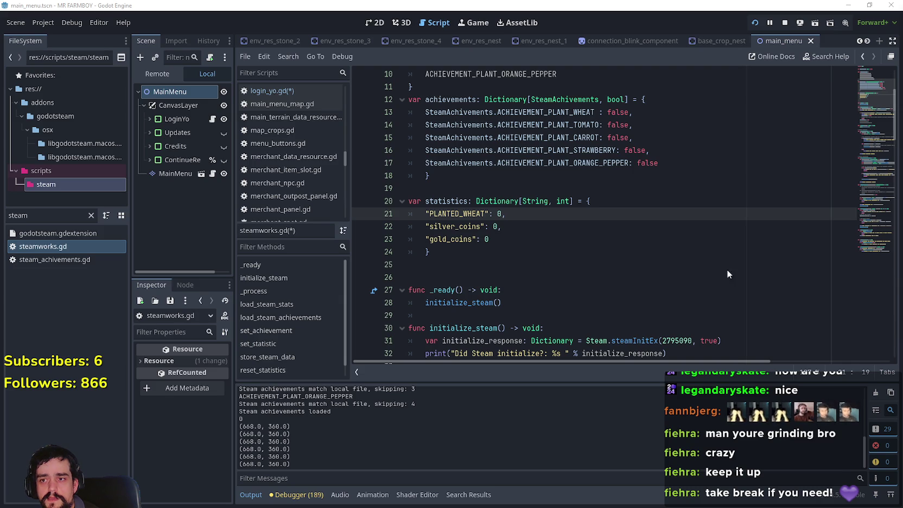
left_click_drag(502, 226, 404, 190)
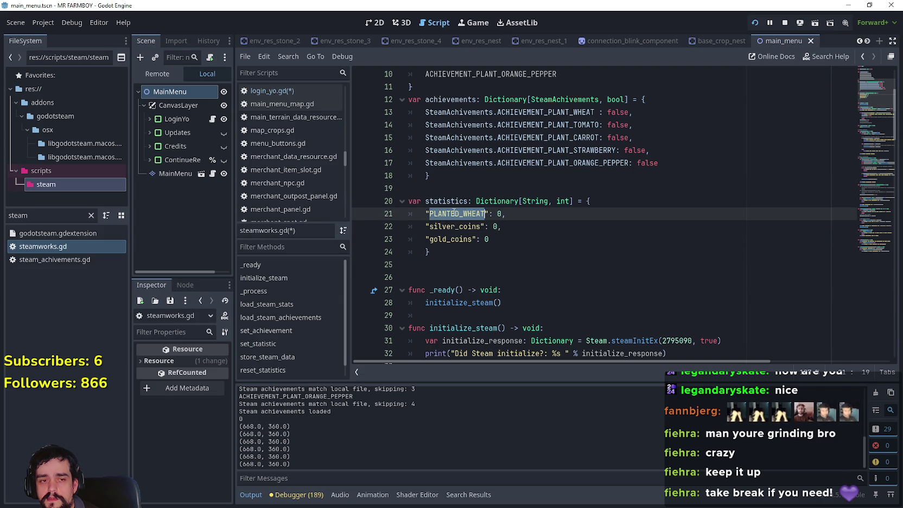
left_click(573, 252)
double_click(454, 213)
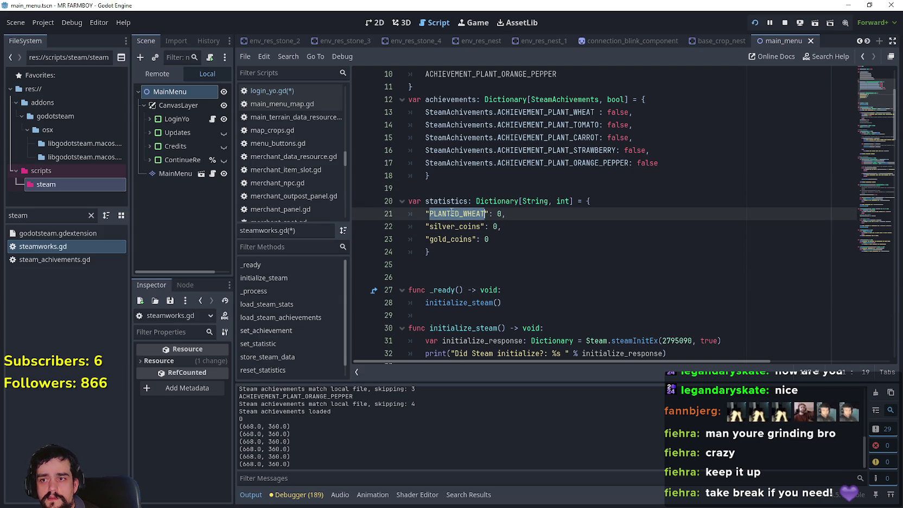
scroll(475, 222, "down", 5)
scroll(648, 281, "down", 7)
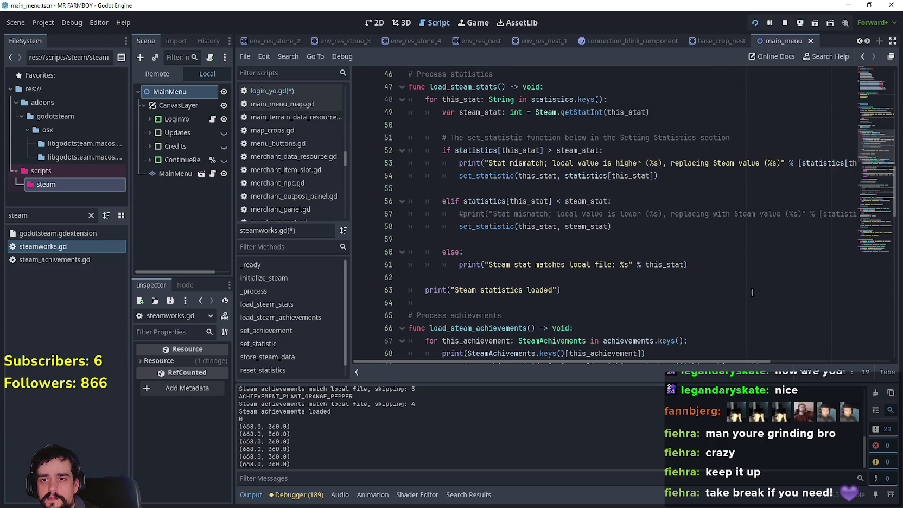
mouse_move(747, 361)
left_mouse_down()
mouse_move(816, 371)
mouse_move(609, 350)
left_mouse_up()
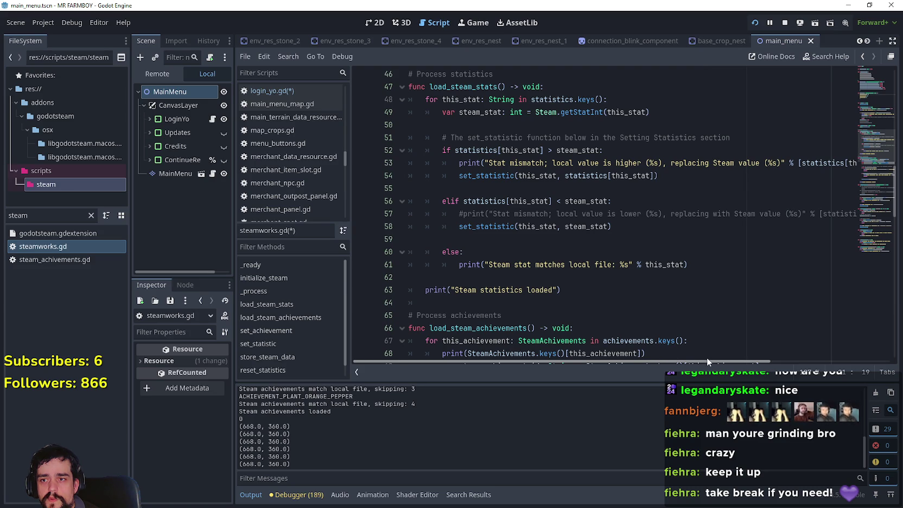
scroll(523, 239, "down", 2)
double_click(501, 213)
scroll(616, 236, "down", 3)
scroll(760, 298, "down", 7)
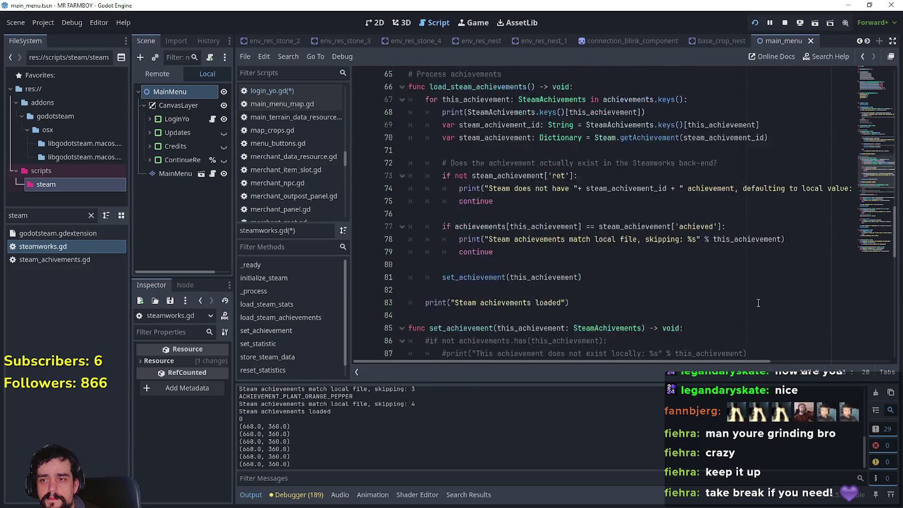
scroll(649, 269, "down", 4)
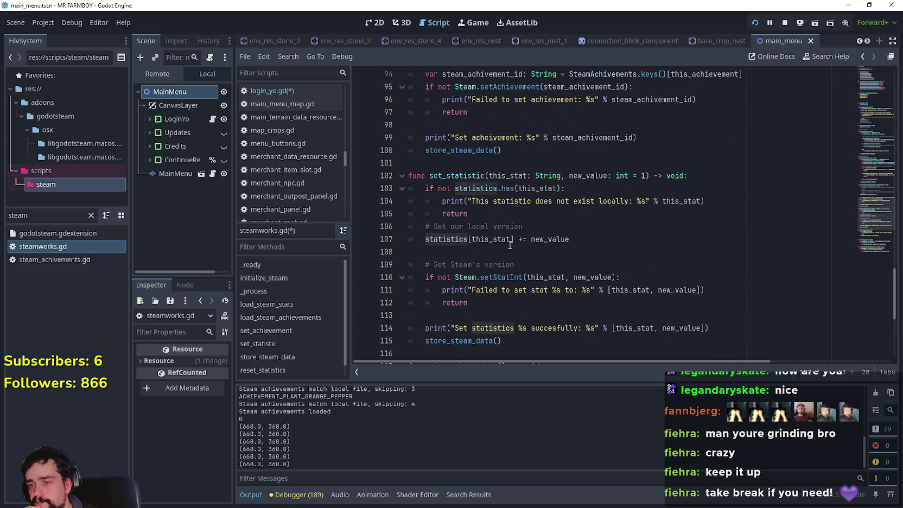
double_click(491, 240)
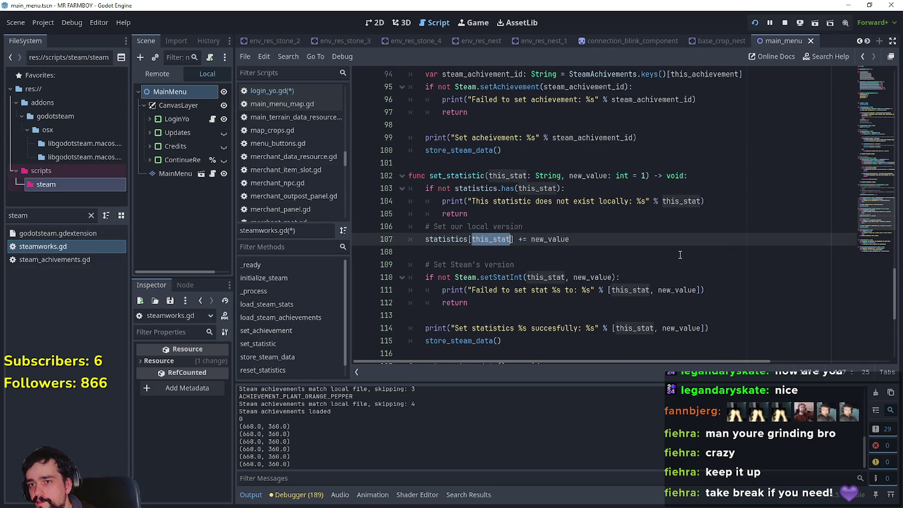
double_click(561, 243)
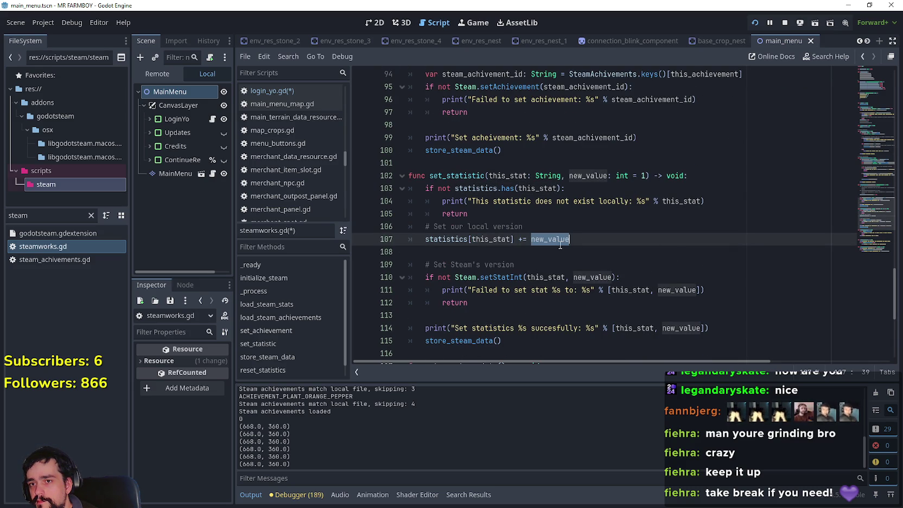
scroll(699, 287, "down", 3)
scroll(673, 283, "up", 3)
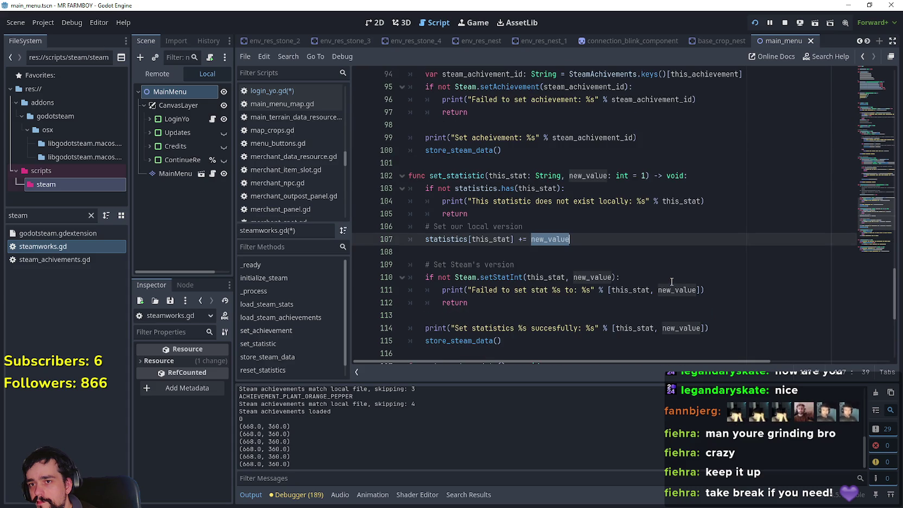
scroll(671, 283, "down", 2)
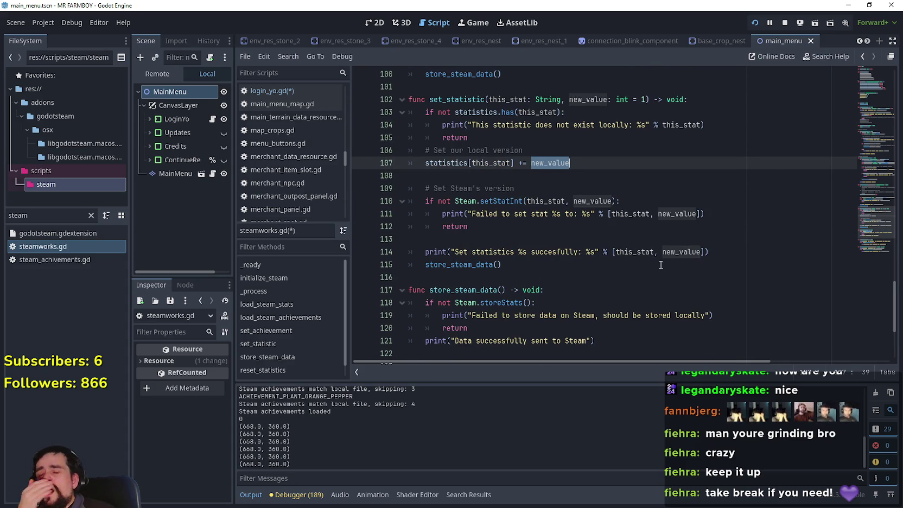
scroll(651, 267, "down", 3)
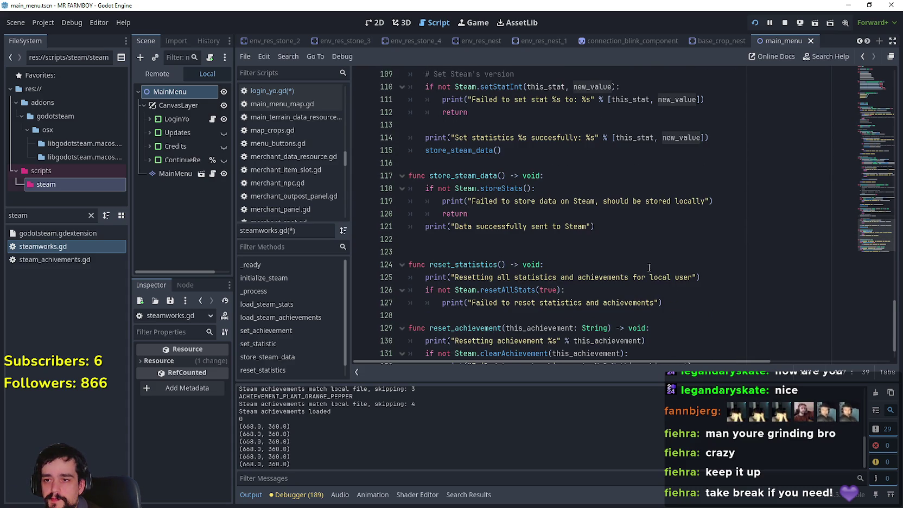
scroll(544, 202, "up", 6)
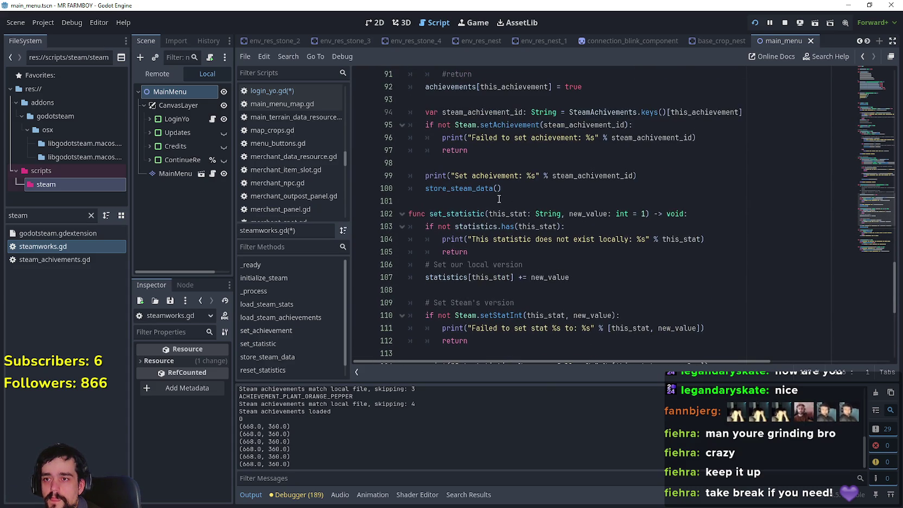
double_click(469, 214)
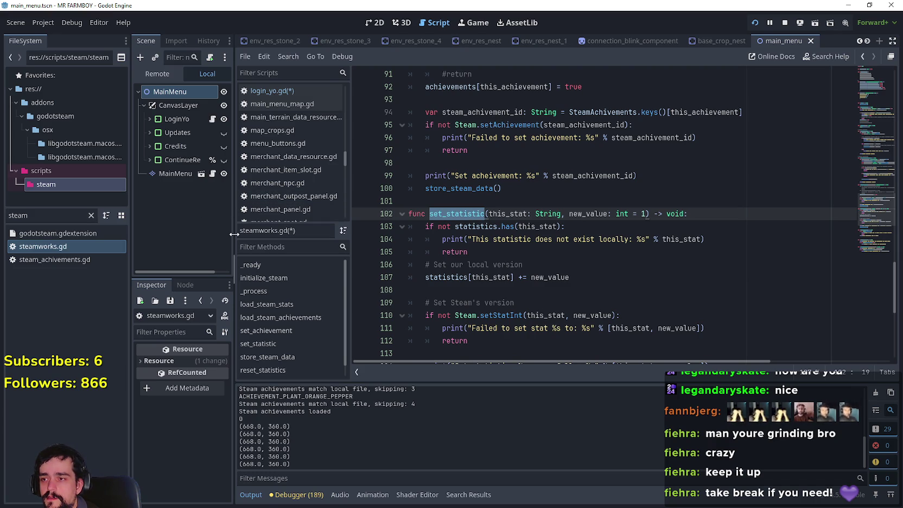
left_click_drag(234, 234, 268, 234)
left_click(631, 202)
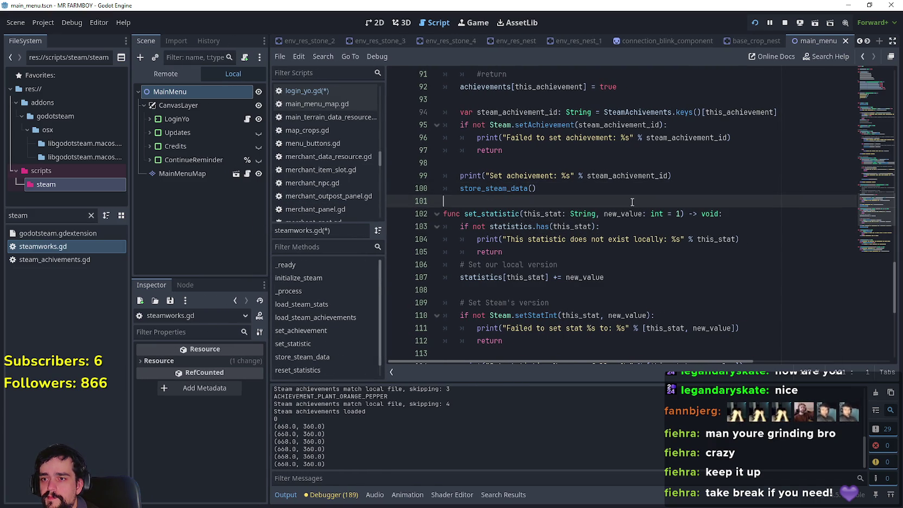
key("ctrl+s")
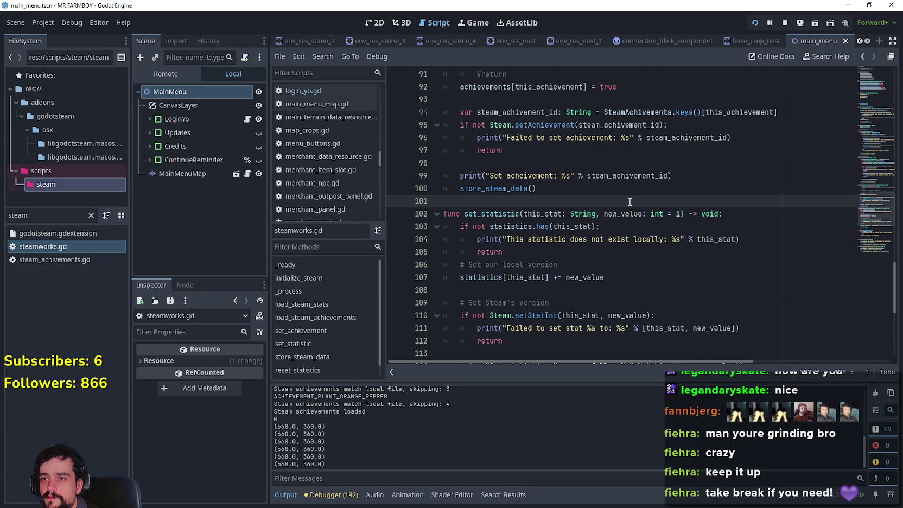
scroll(629, 201, "up", 8)
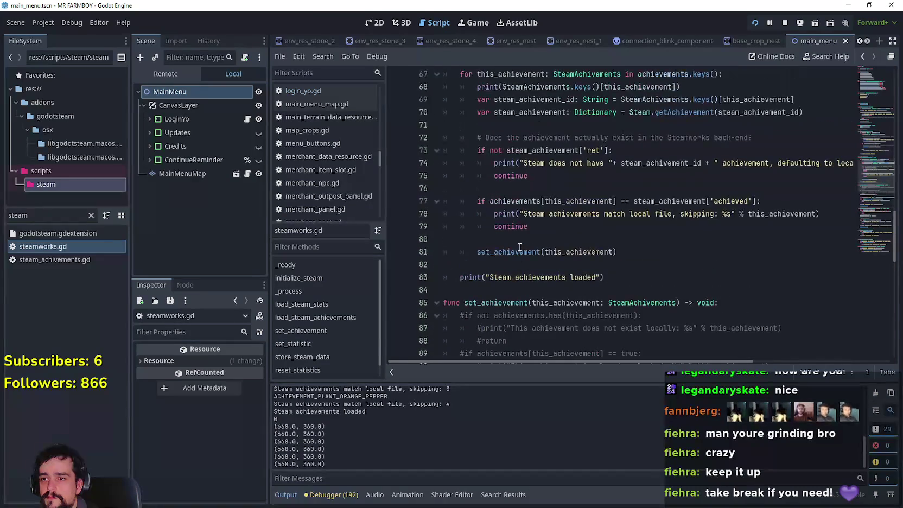
scroll(502, 261, "up", 2)
scroll(503, 255, "down", 2)
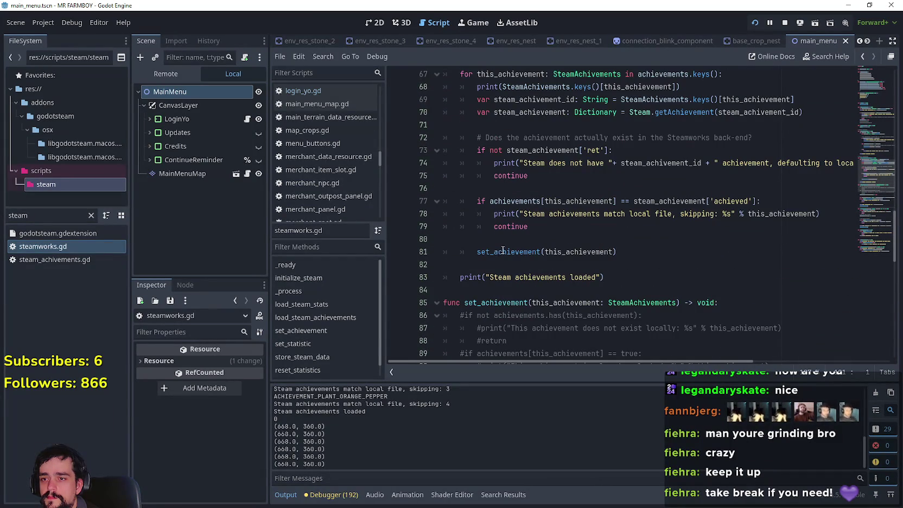
scroll(500, 251, "up", 2)
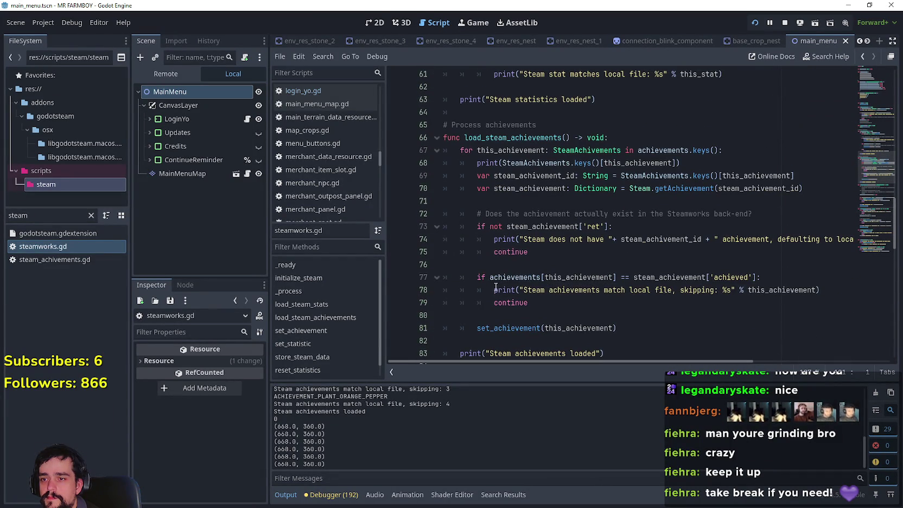
left_click(493, 318)
scroll(494, 315, "down", 2)
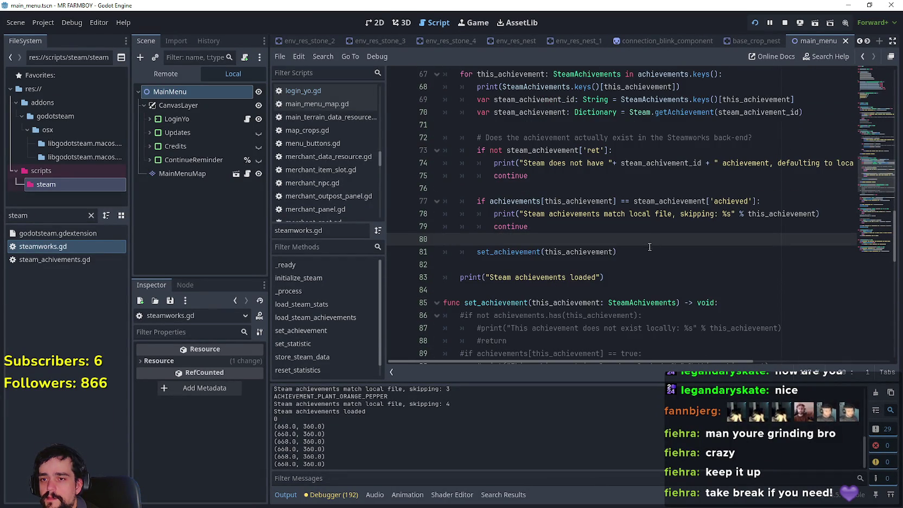
left_click(637, 258)
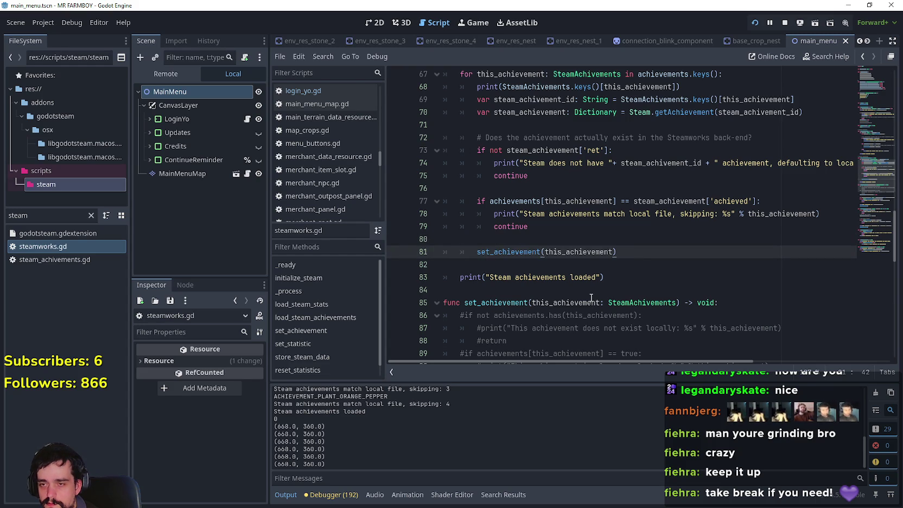
scroll(591, 298, "up", 3)
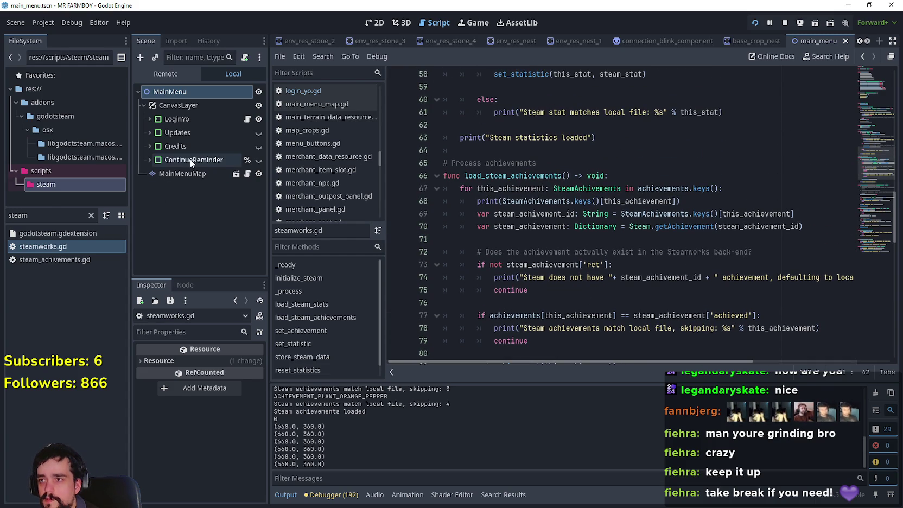
double_click(18, 217)
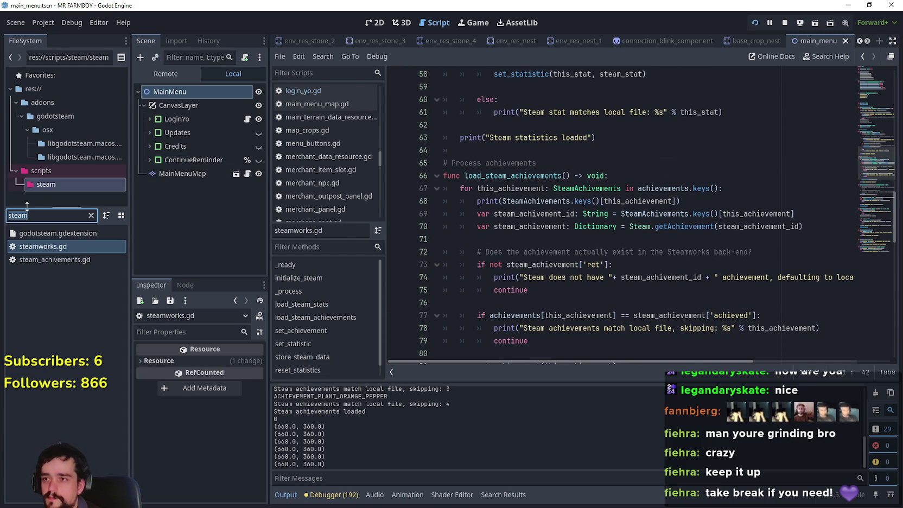
Open login_yo.gd and place the caret at the end of line 30's print call.
left_click(248, 121)
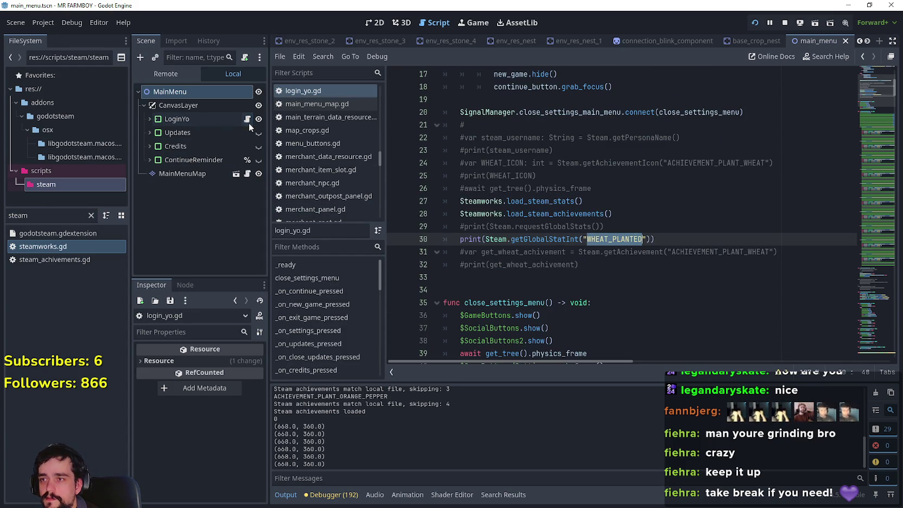
left_click(613, 279)
left_click(652, 271)
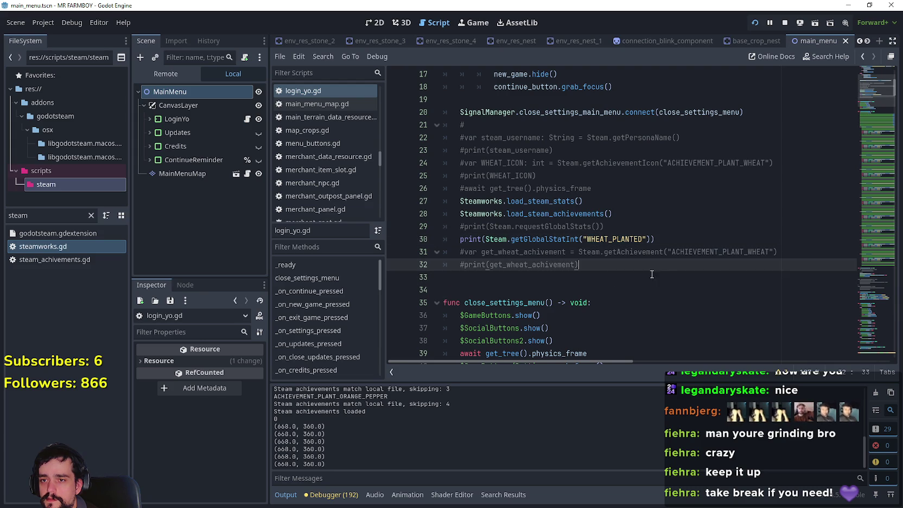
left_click(685, 247)
key("Up")
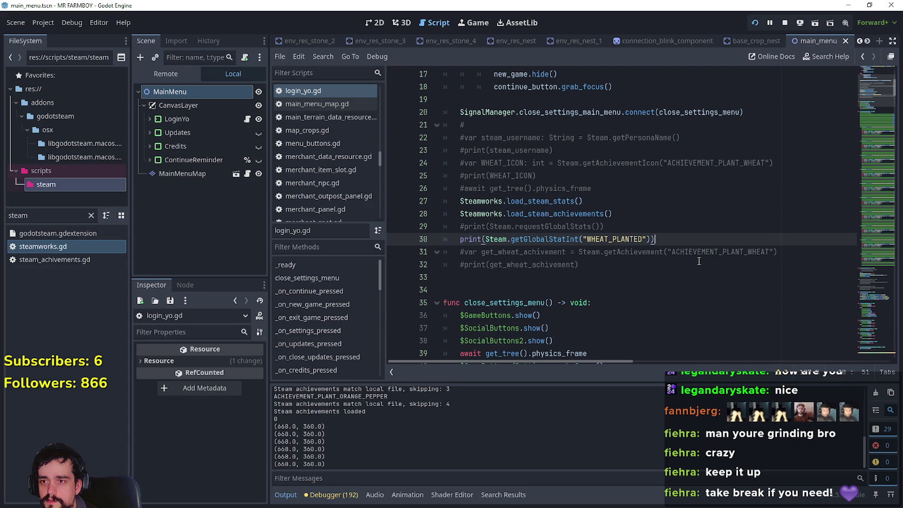
Add Steamworks.set_statistic("PLANTED_WHEAT", 2) on new line 31, save, and stop the game.
key("Return")
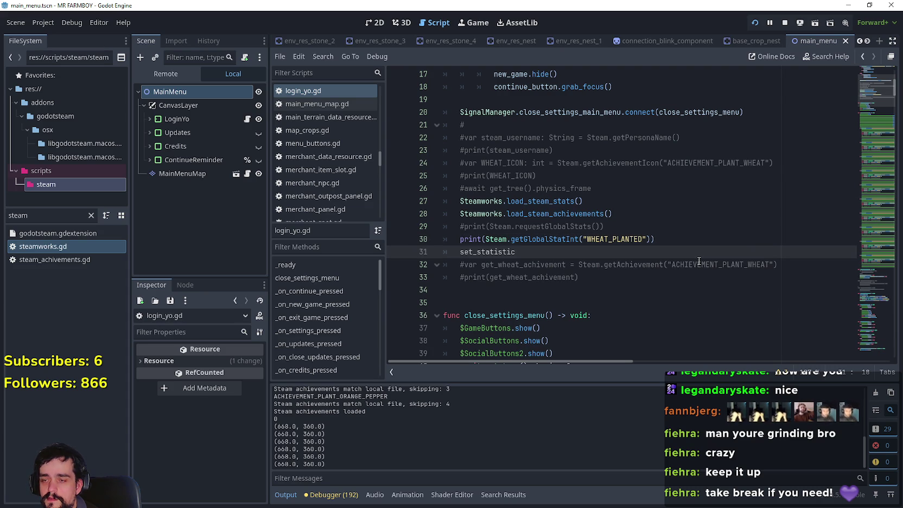
type("Steam")
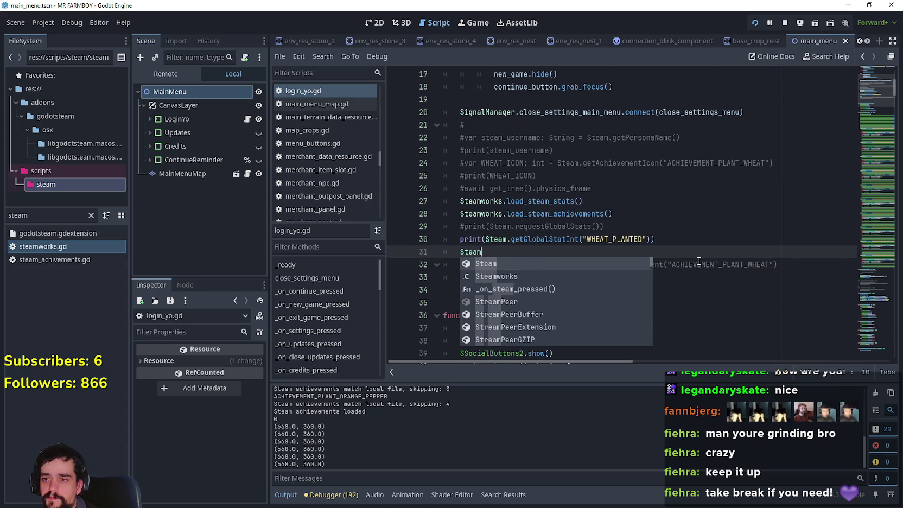
key("Down")
key("Return")
type("set")
key("Down")
key("Return")
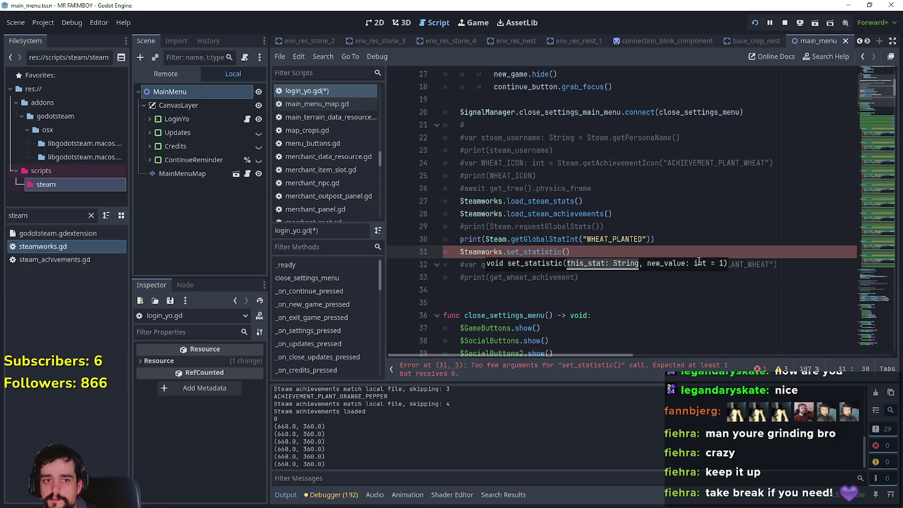
type("PLANTED_WHEAT\", 2")
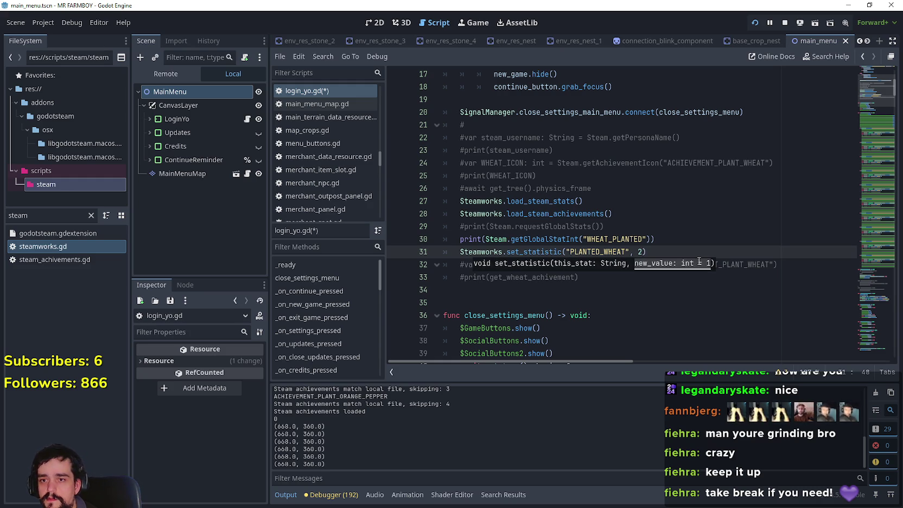
left_click(699, 264)
key("ctrl+s")
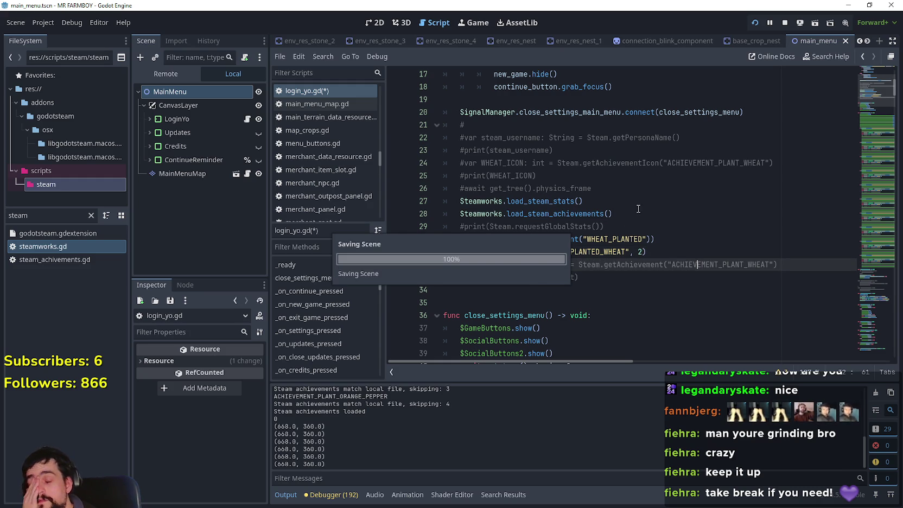
left_click(784, 23)
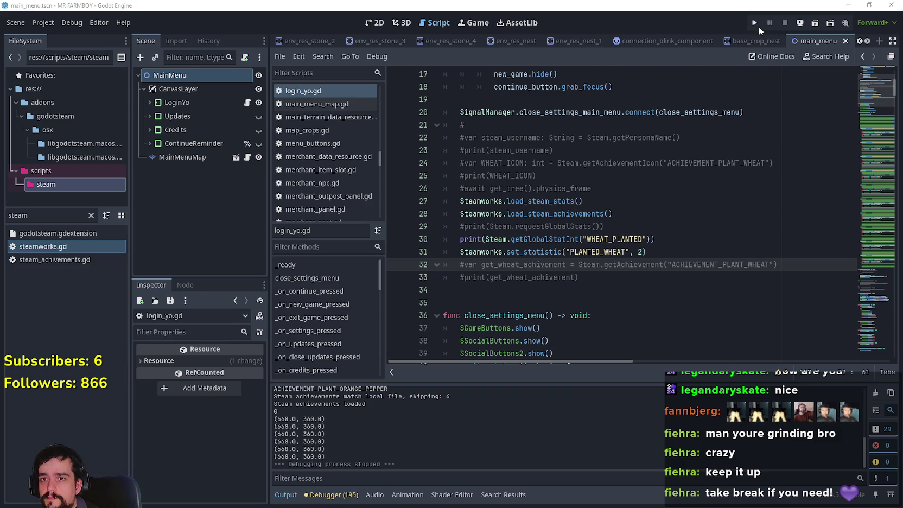
Run MR FARMBOY with F5 and restart it to test the PLANTED_WHEAT statistic.
key("F5")
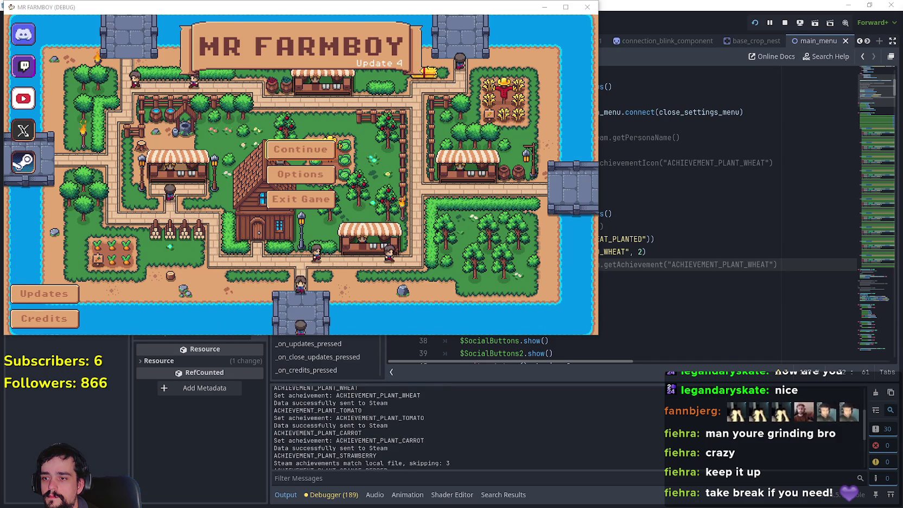
key("F5")
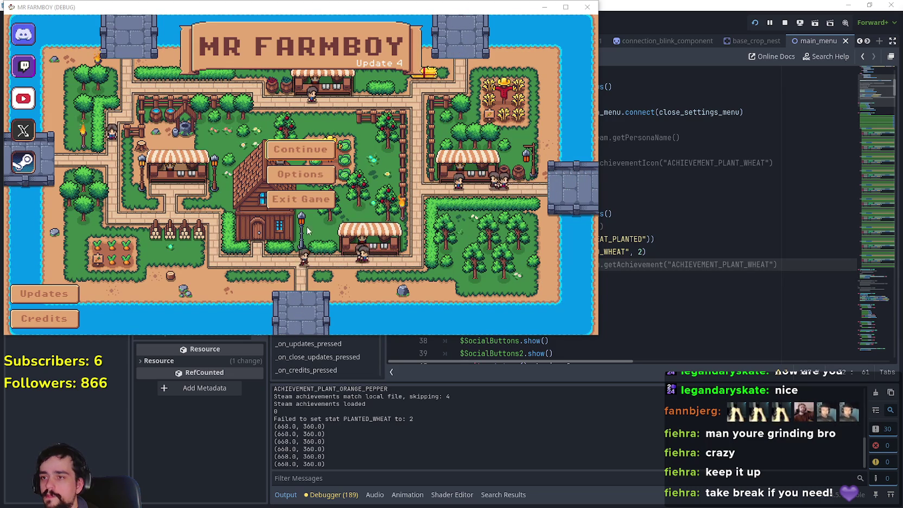
Stop the game with F8, relaunch it with F5, and shrink its window from the top edge.
key("F8")
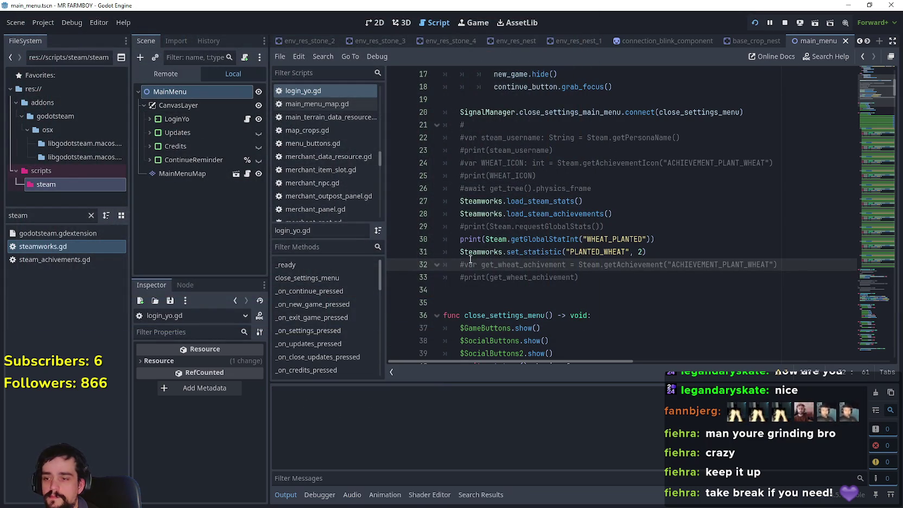
key("F5")
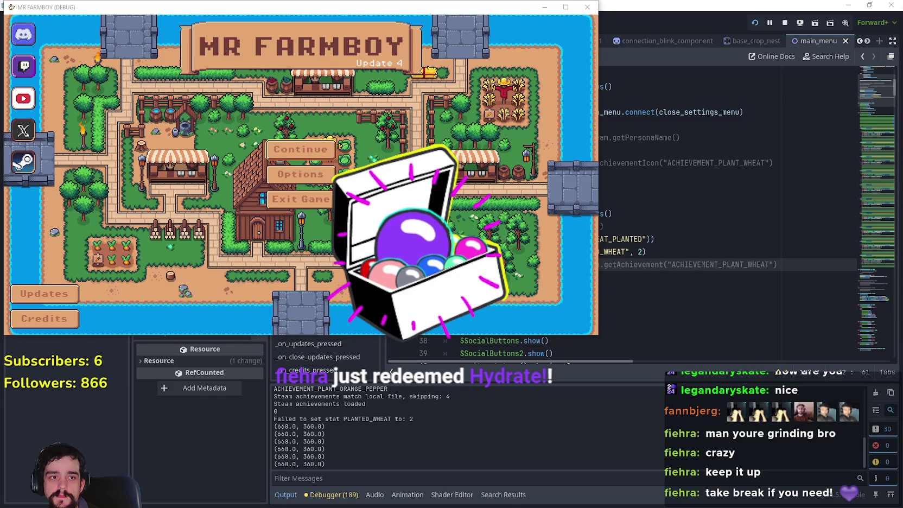
mouse_move(395, 1)
left_mouse_down()
mouse_move(395, 20)
mouse_move(537, 28)
left_mouse_up()
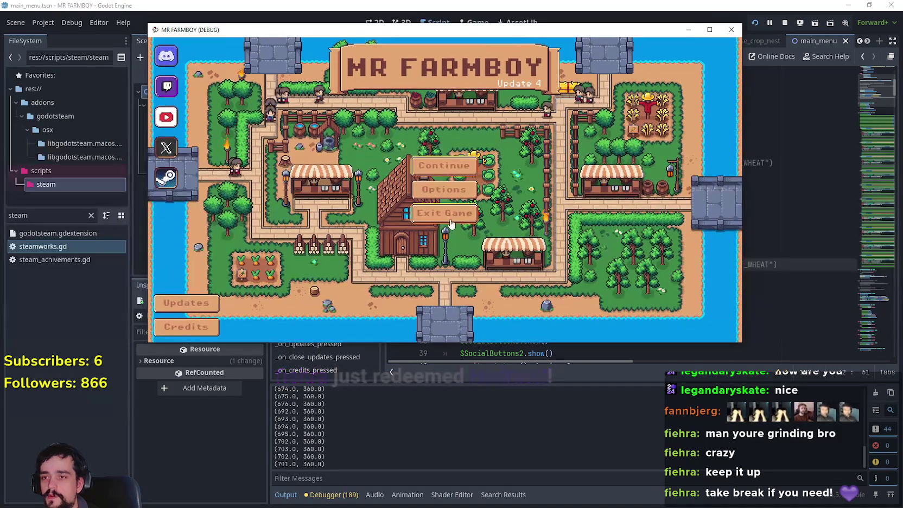